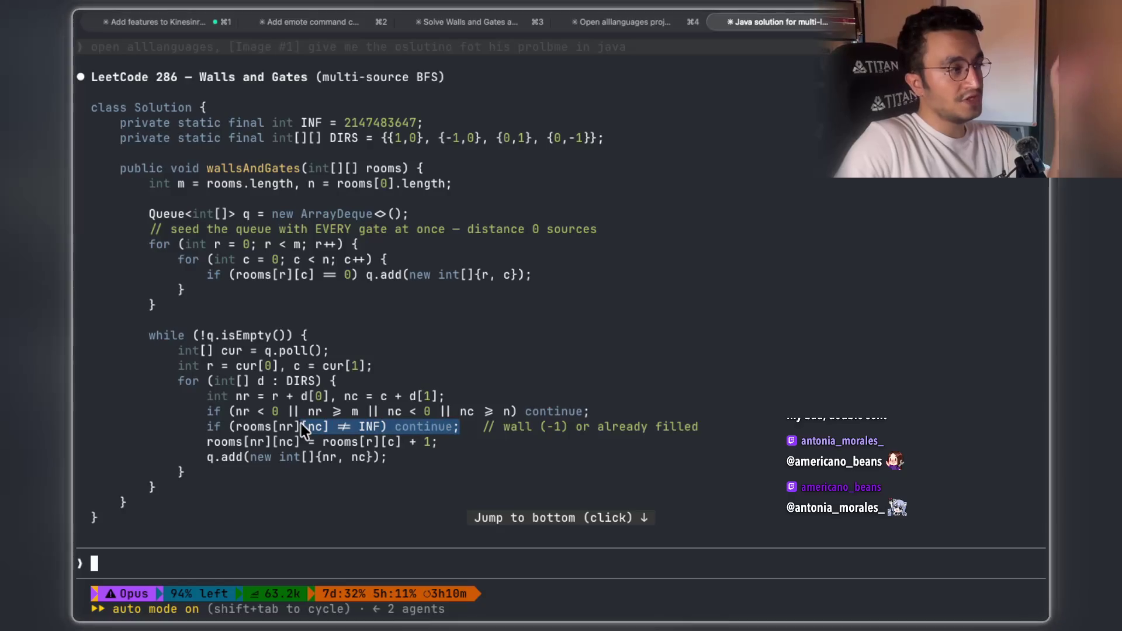
Copy the wall or filled check line and the gate condition from the Walls and Gates seeding loop
drag(209, 427, 206, 427)
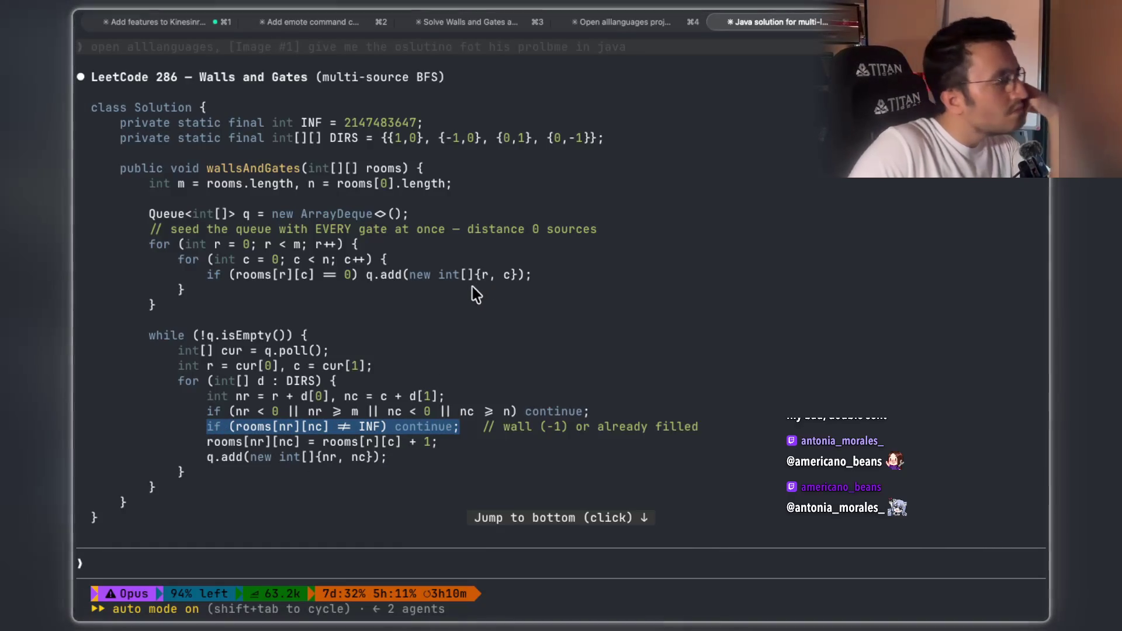
drag(366, 273, 201, 273)
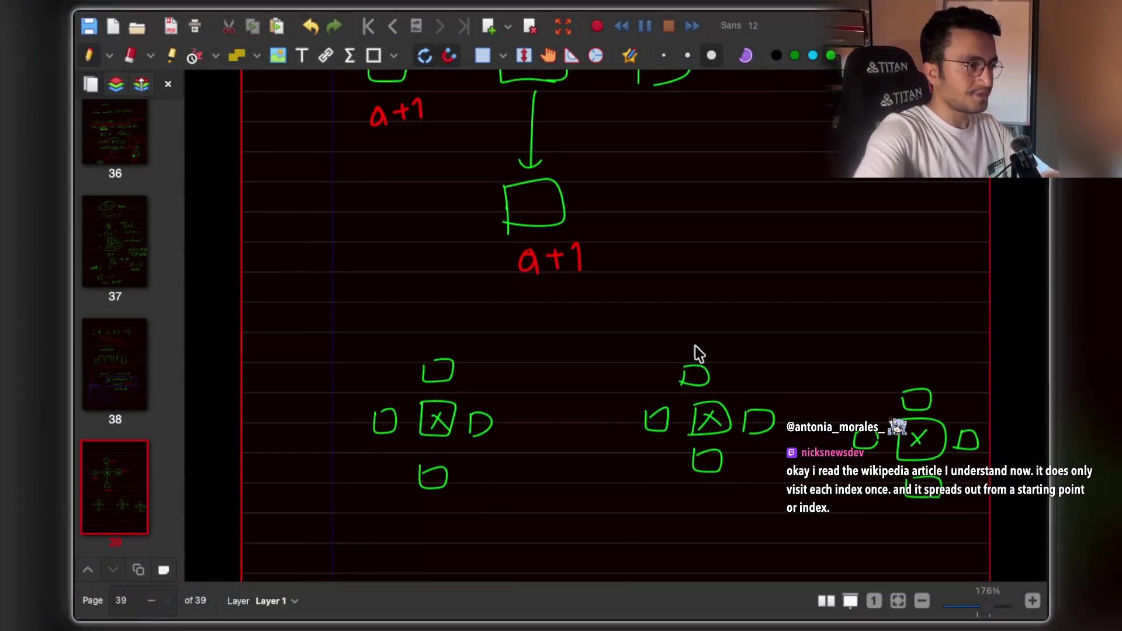
scroll(696, 346, down, 3)
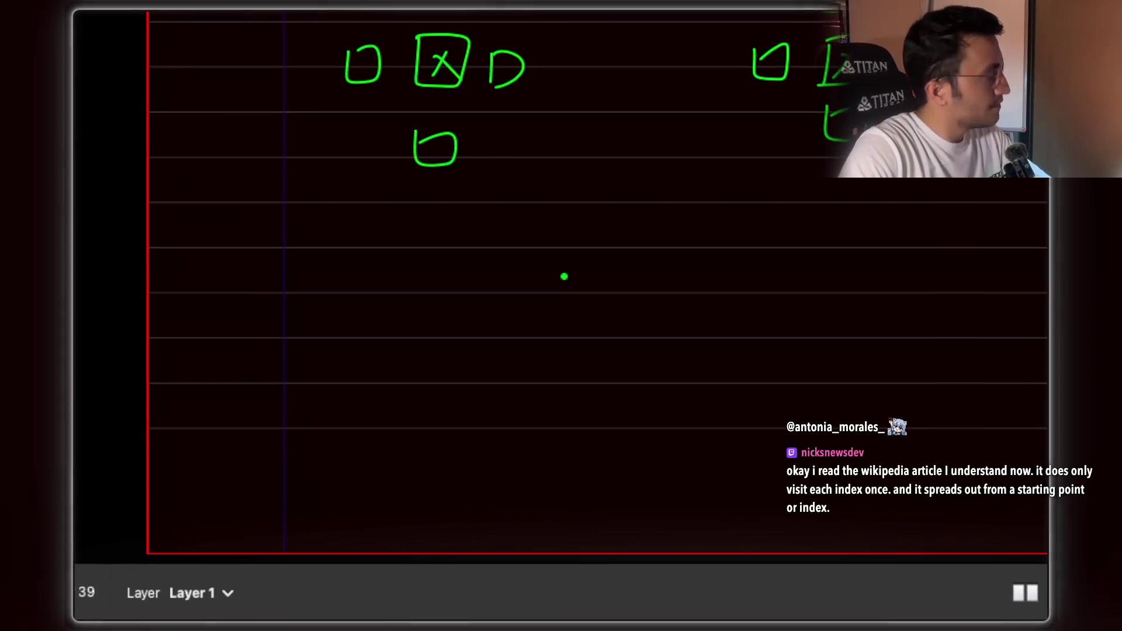
Draw a green rectangle and divide it into four columns and rows
mouse_move(508, 246)
mouse_down()
mouse_move(507, 514)
mouse_move(634, 239)
mouse_move(774, 237)
mouse_up()
mouse_move(467, 507)
mouse_down()
mouse_move(639, 535)
mouse_move(800, 540)
mouse_up()
mouse_move(639, 233)
mouse_down()
mouse_move(746, 248)
mouse_move(741, 536)
mouse_up()
drag(442, 234, 449, 542)
drag(566, 234, 565, 547)
drag(652, 233, 653, 548)
drag(377, 316, 768, 305)
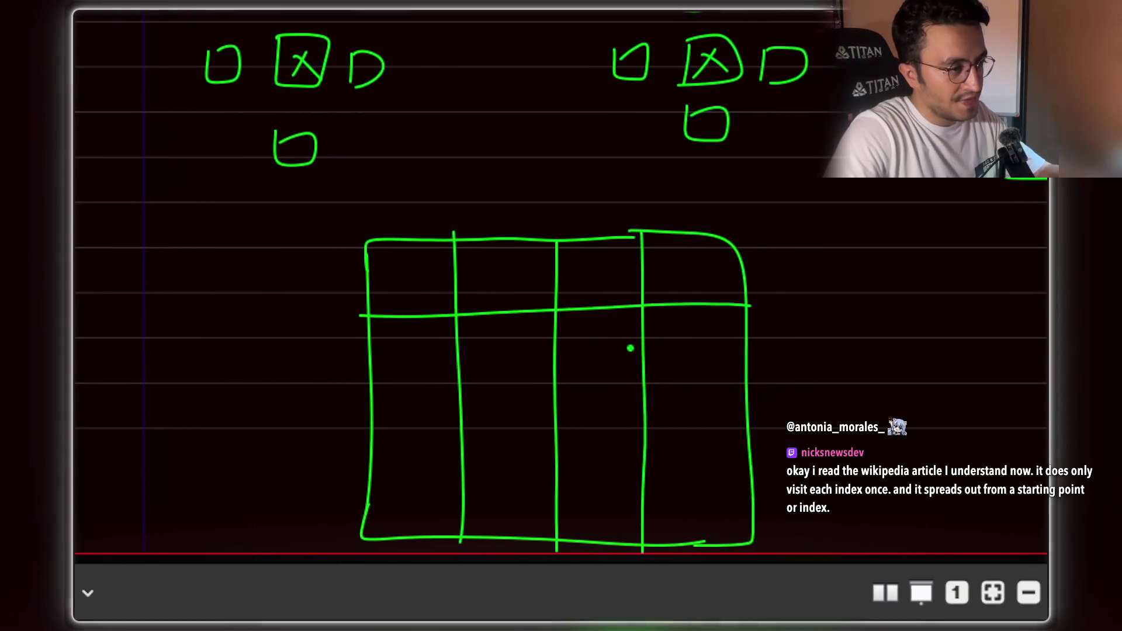
drag(391, 373, 538, 372)
drag(614, 372, 803, 371)
drag(427, 443, 798, 446)
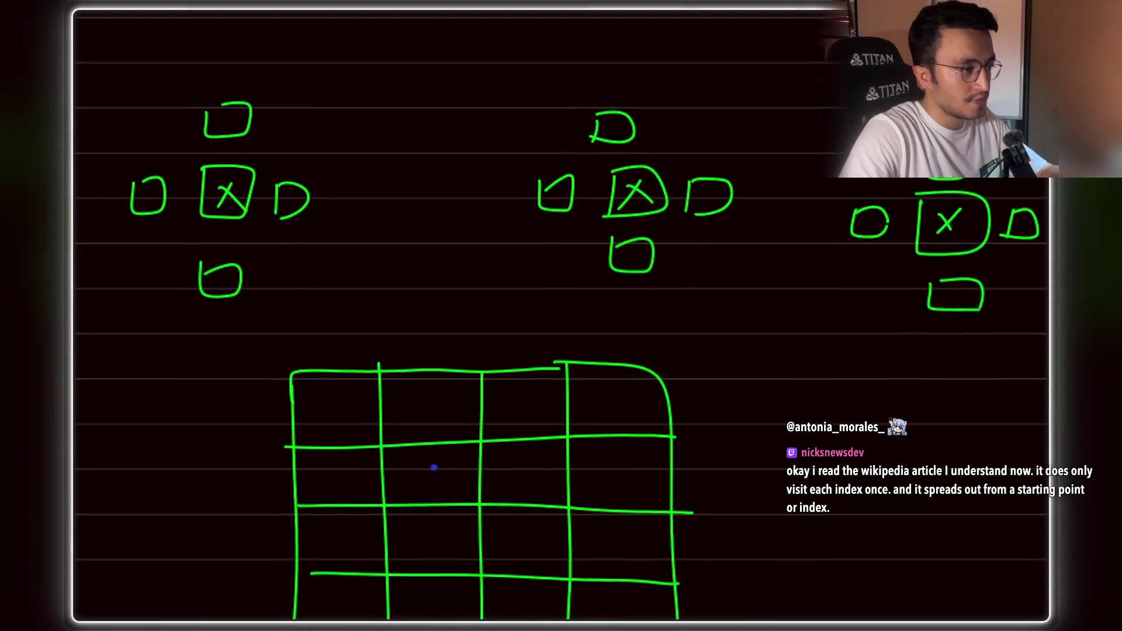
Write blue 0 gates in three cells of the grid
mouse_move(442, 412)
mouse_down()
mouse_move(465, 402)
mouse_move(443, 410)
mouse_up()
drag(625, 474, 624, 476)
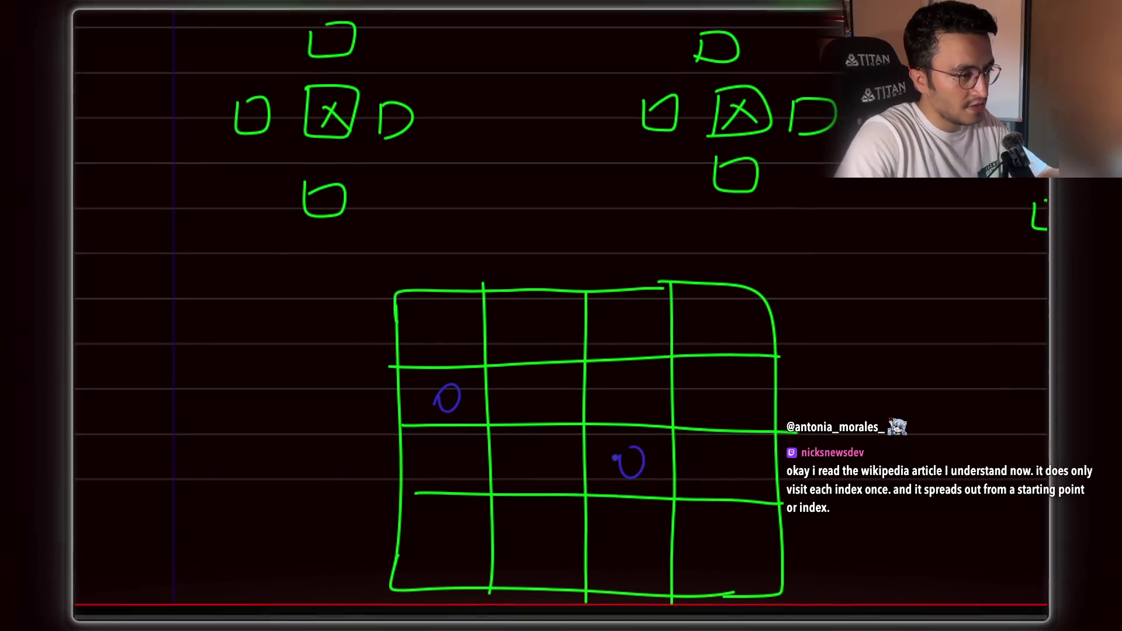
drag(676, 302, 663, 304)
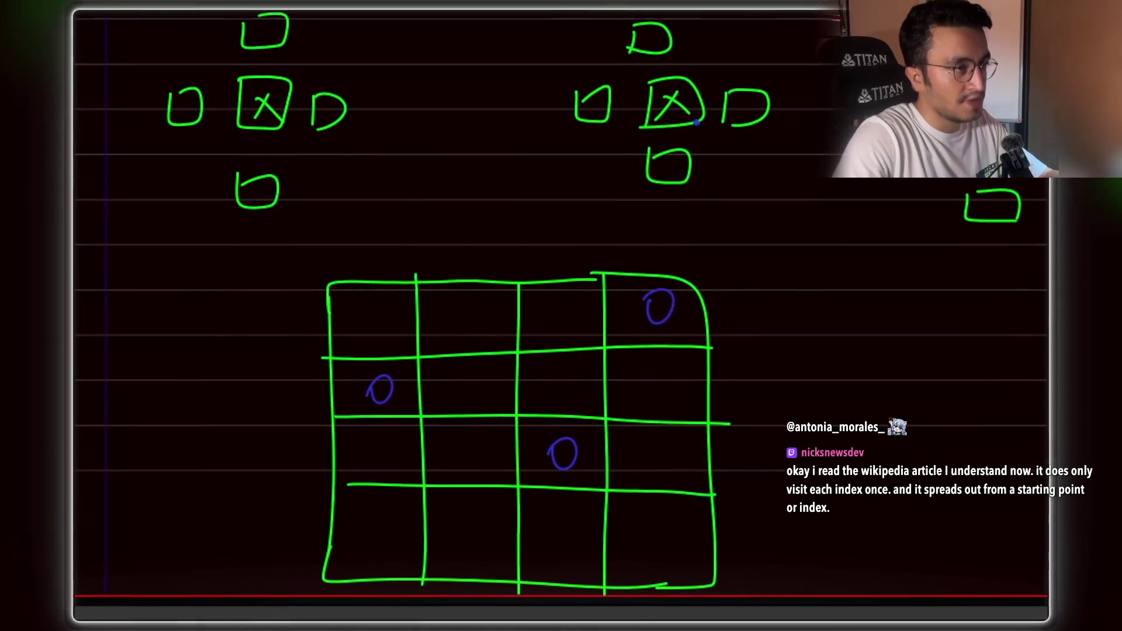
scroll(663, 304, up, 5)
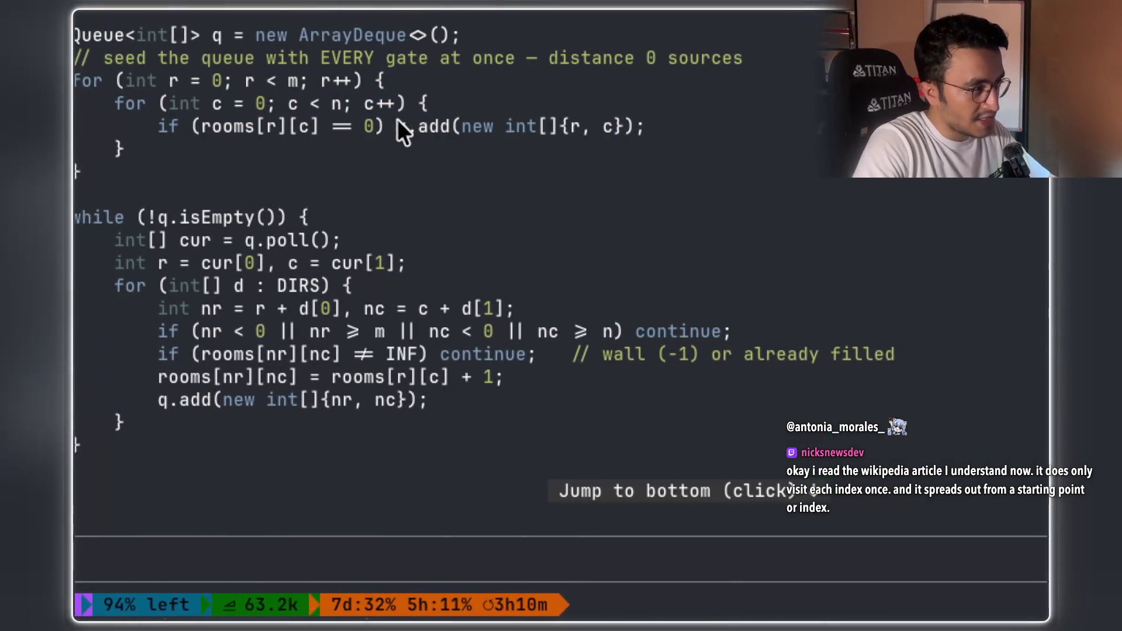
Select the q and the coordinate part of the gate-seeding q.add call
drag(358, 126, 378, 127)
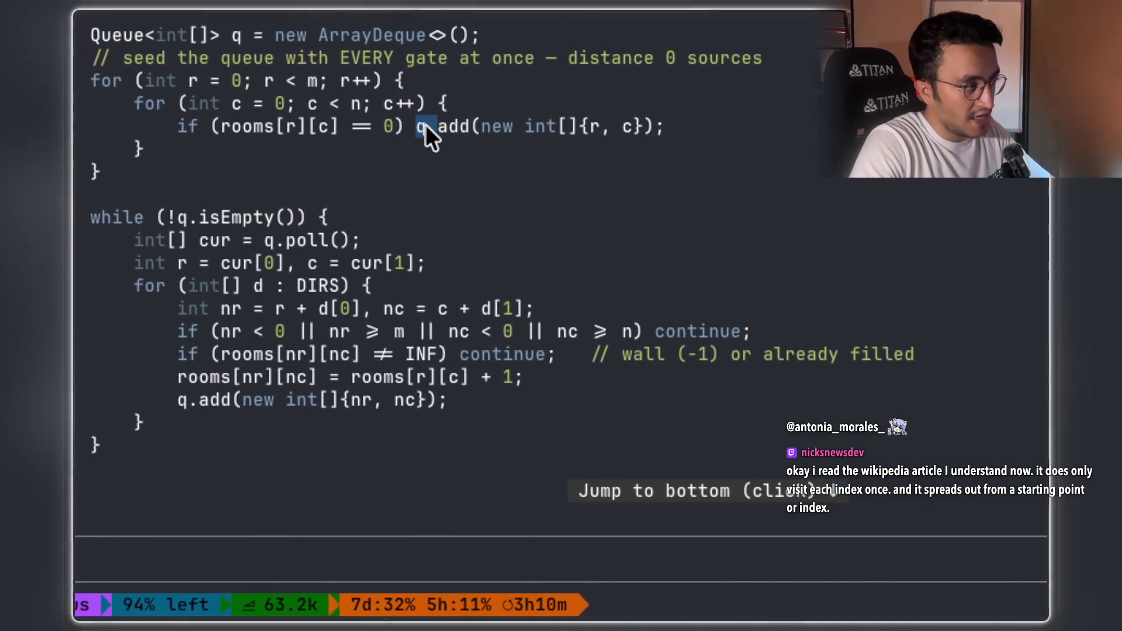
drag(647, 128, 608, 123)
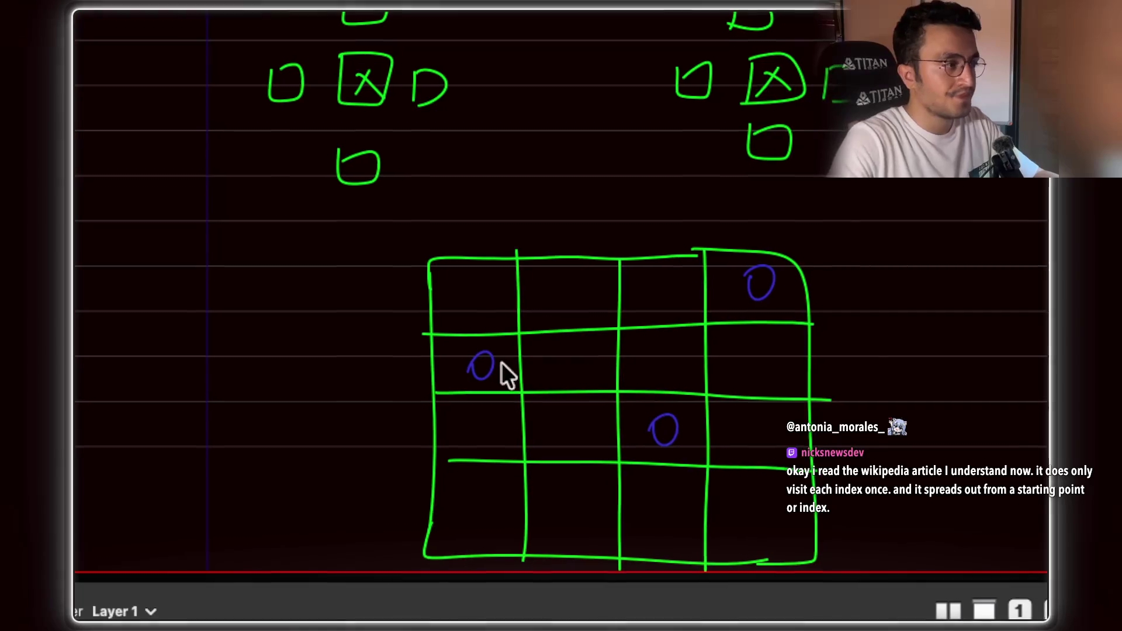
Handwrite the green while condition beside the grid
mouse_move(289, 311)
mouse_down()
mouse_move(338, 313)
mouse_move(383, 295)
mouse_move(409, 318)
mouse_up()
drag(430, 272, 438, 333)
drag(555, 264, 551, 320)
click(451, 287)
mouse_move(450, 301)
mouse_down()
mouse_move(452, 325)
mouse_move(470, 332)
mouse_move(520, 302)
mouse_move(546, 313)
mouse_up()
click(550, 314)
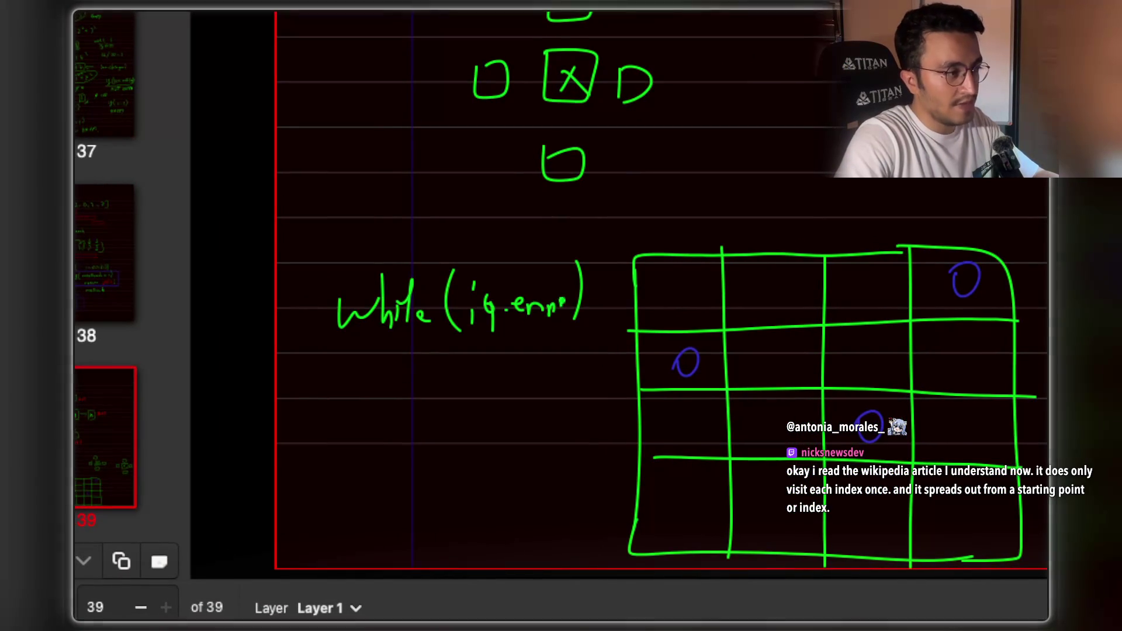
Draw a queue of three blue 0s and box the third one
scroll(544, 310, right, 10)
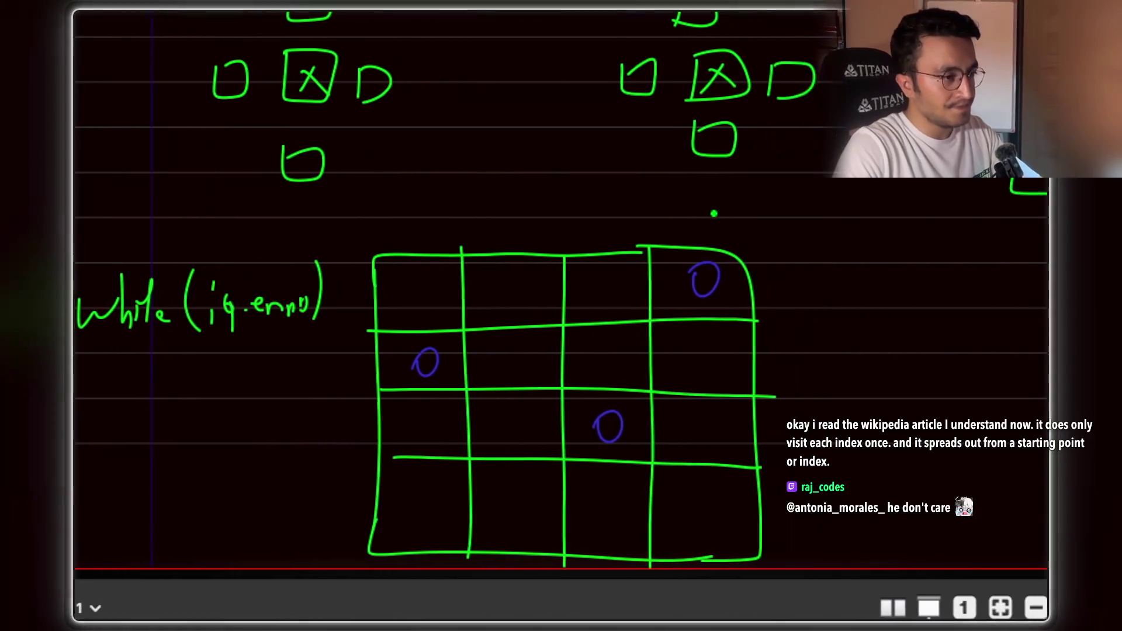
scroll(561, 315, up, 2)
scroll(561, 316, down, 5)
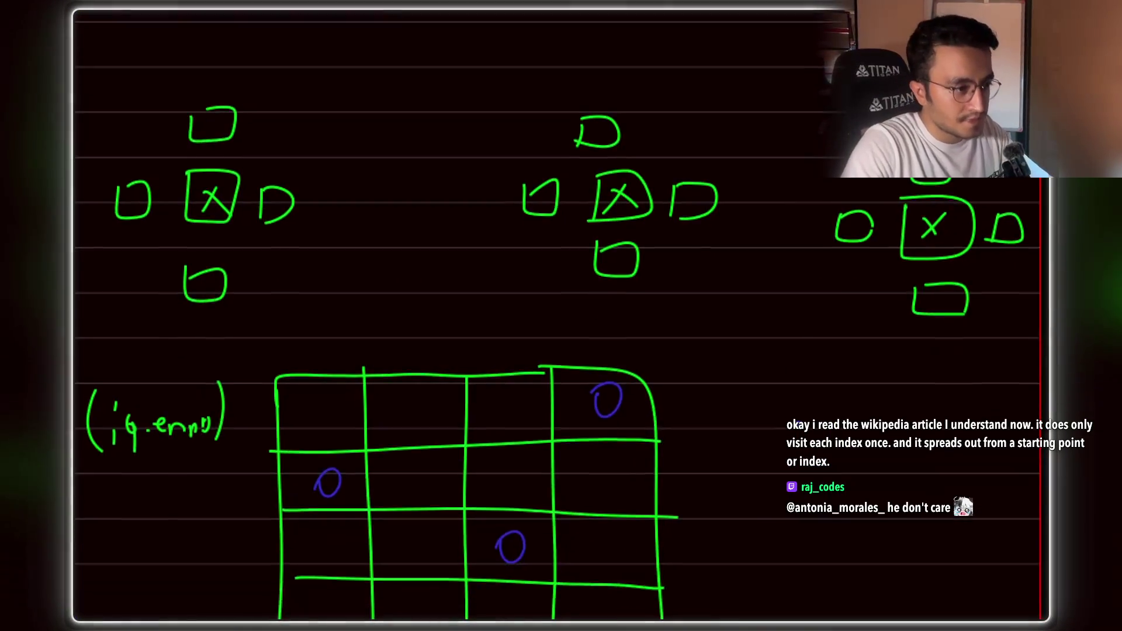
mouse_move(737, 377)
mouse_down()
mouse_move(734, 400)
mouse_move(737, 377)
mouse_up()
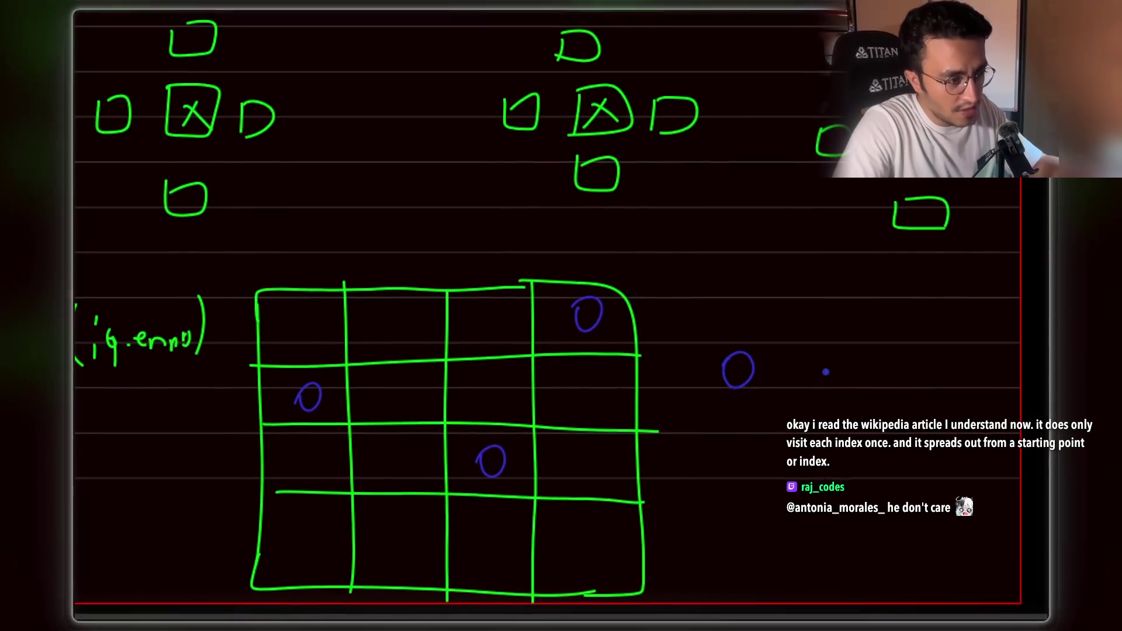
scroll(824, 371, up, 5)
mouse_move(689, 203)
mouse_down()
mouse_move(731, 218)
mouse_move(696, 199)
mouse_up()
mouse_move(813, 199)
mouse_down()
mouse_move(839, 254)
mouse_move(796, 190)
mouse_up()
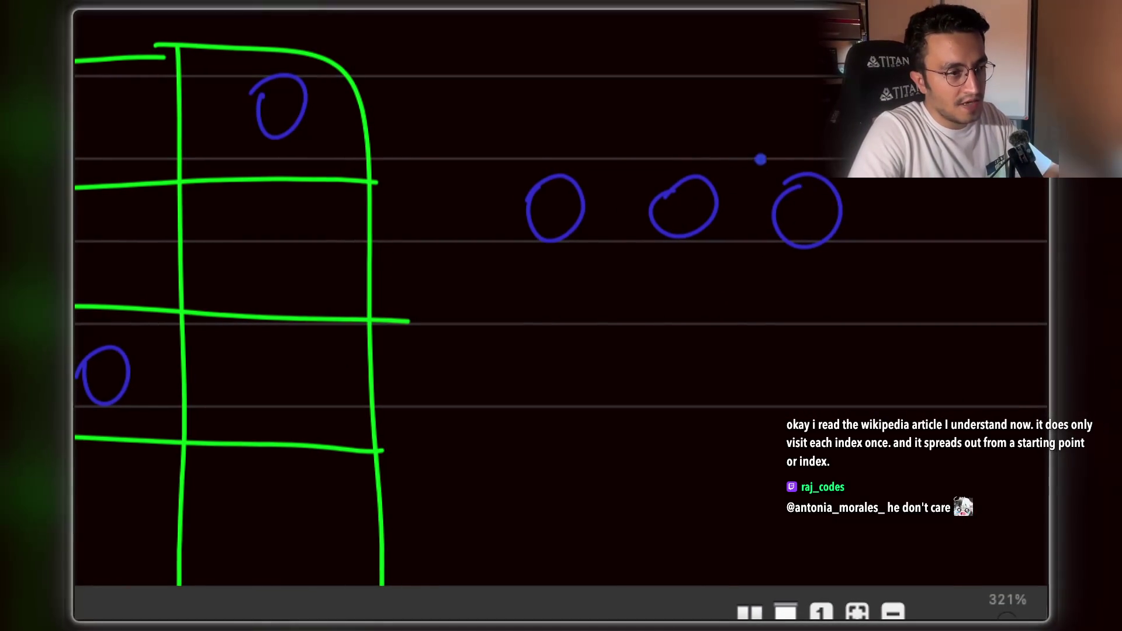
drag(760, 227, 753, 270)
mouse_move(763, 154)
mouse_down()
mouse_move(847, 149)
mouse_move(855, 266)
mouse_move(761, 263)
mouse_up()
scroll(815, 214, down, 2)
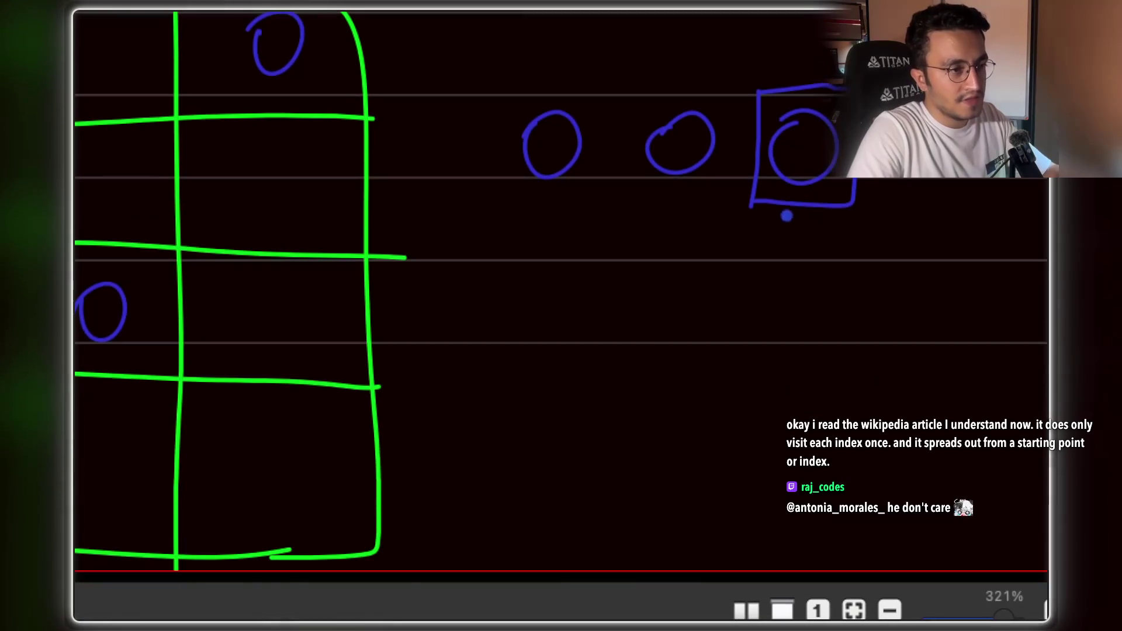
Write for( with up, down, left and right direction arrows
drag(596, 313, 573, 384)
drag(611, 338, 622, 342)
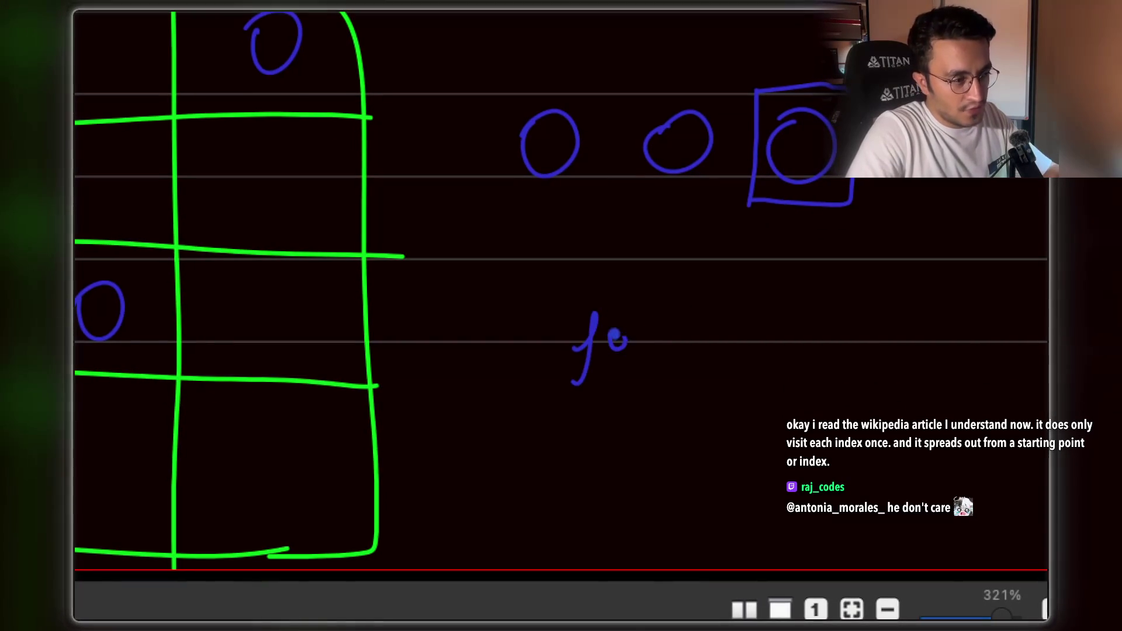
drag(673, 306, 675, 368)
drag(945, 295, 959, 359)
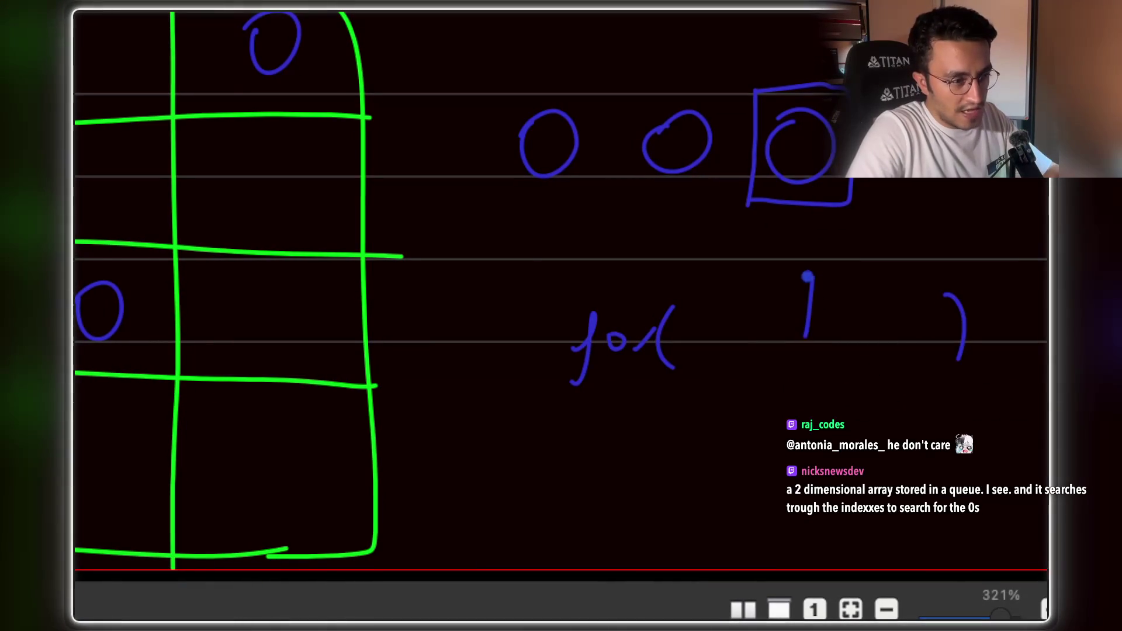
drag(805, 284, 826, 287)
drag(834, 349, 893, 350)
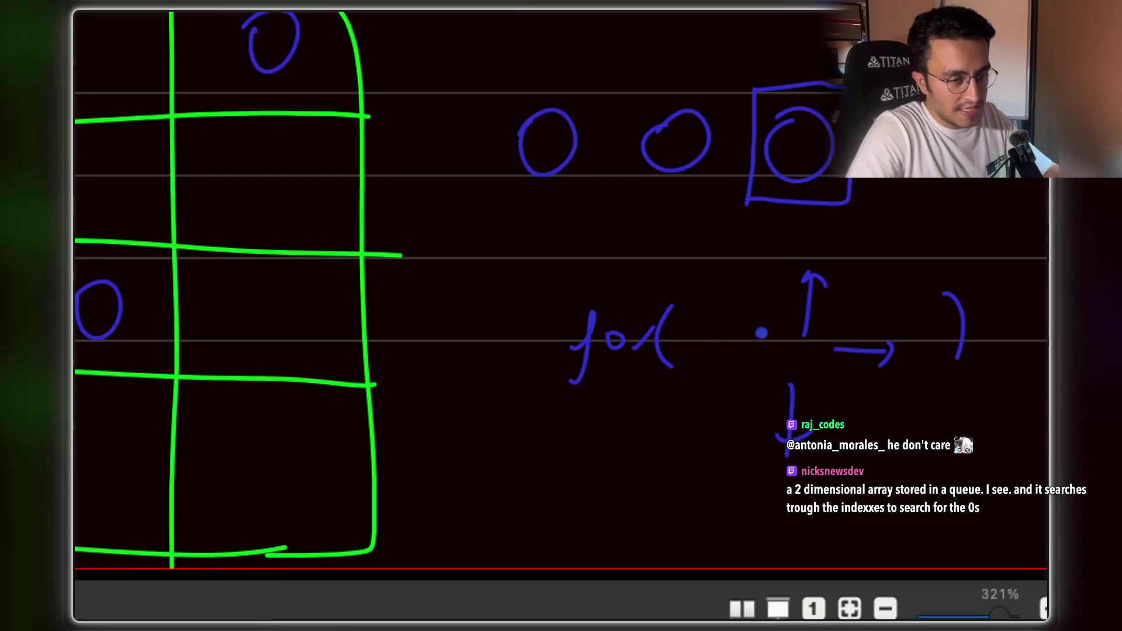
drag(759, 335, 702, 340)
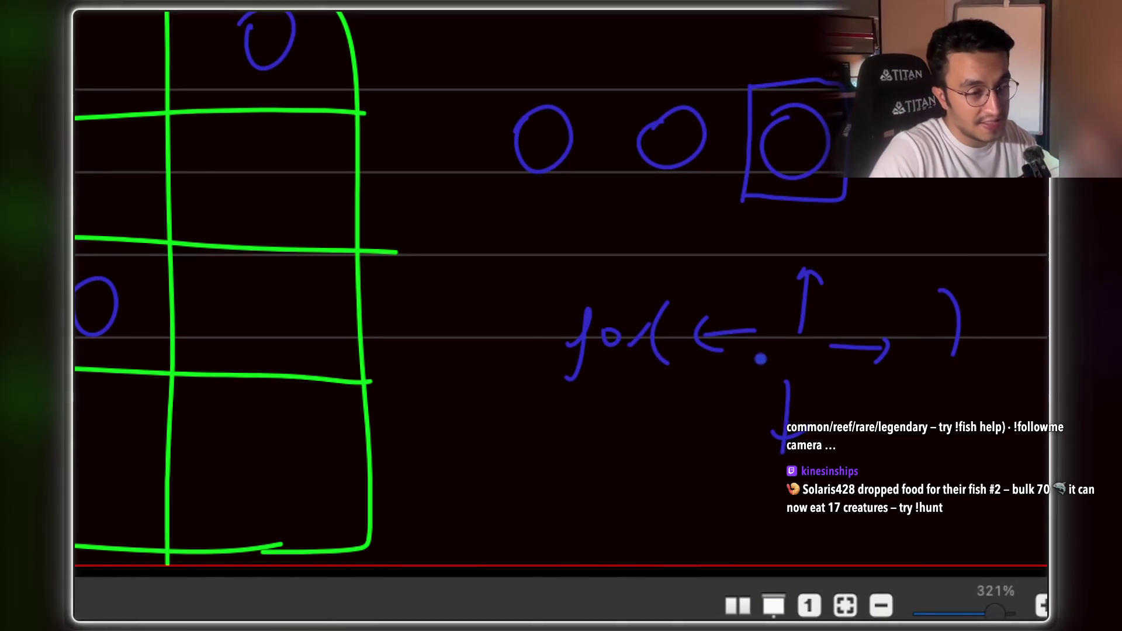
scroll(518, 221, up, 5)
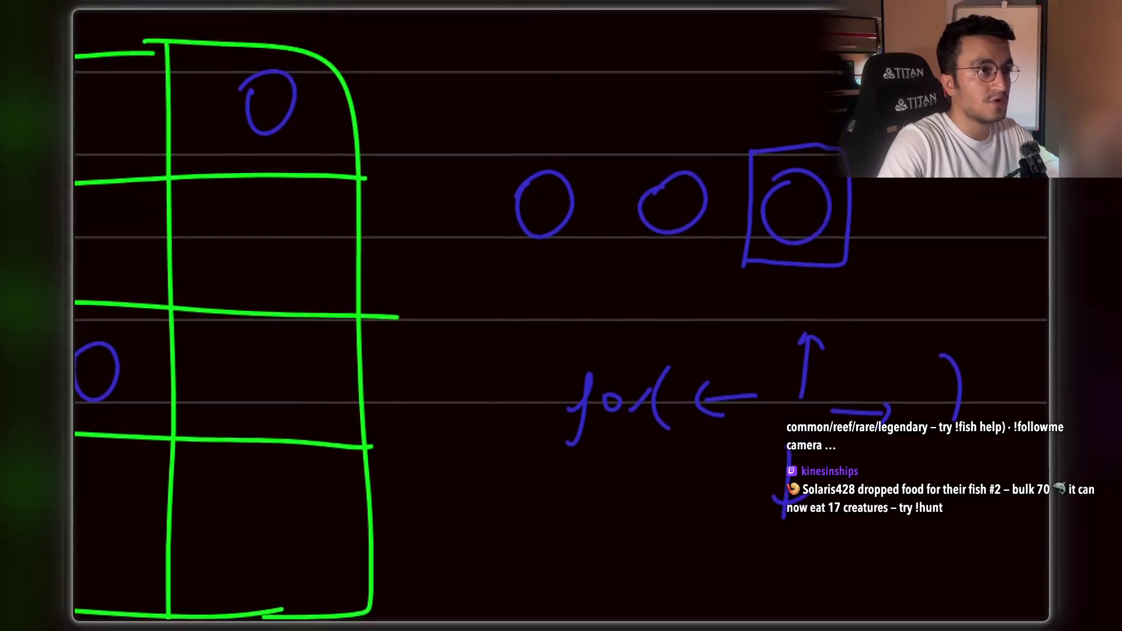
scroll(586, 295, down, 4)
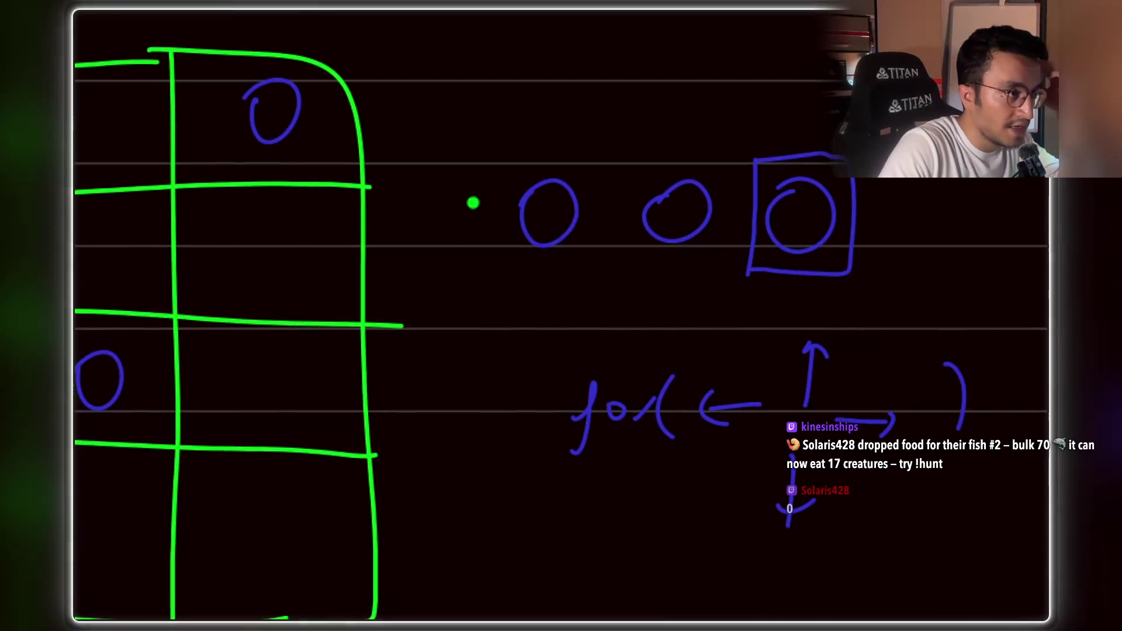
drag(487, 172, 485, 198)
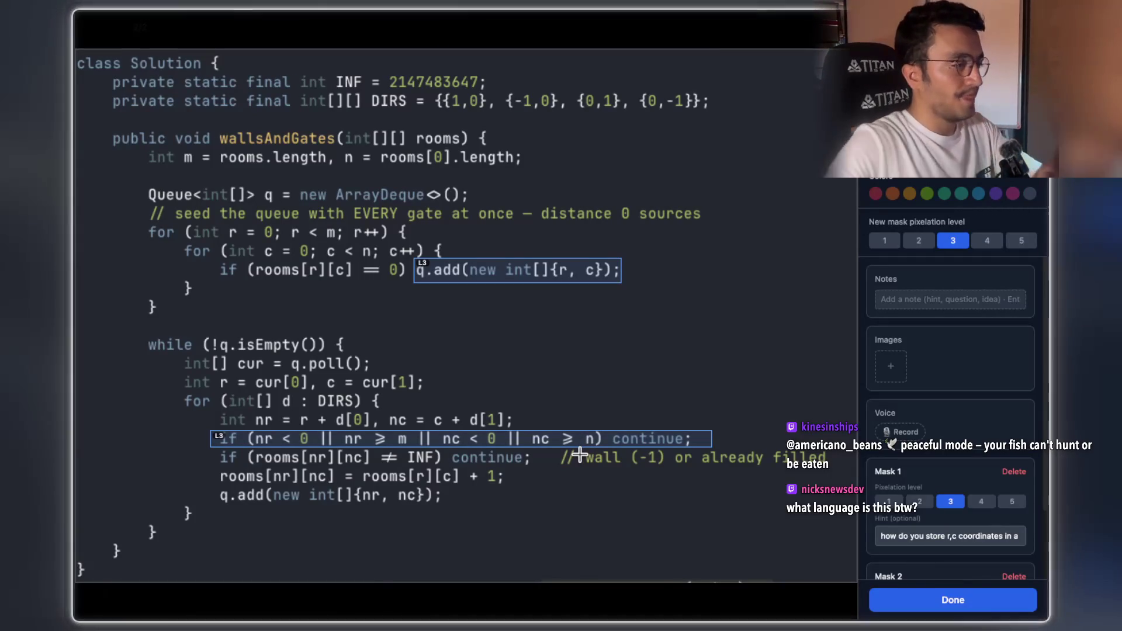
Mask the line that enqueues each neighbour, with the hint 'feed your q'
mouse_move(217, 513)
mouse_down()
mouse_move(507, 495)
mouse_move(450, 485)
mouse_up()
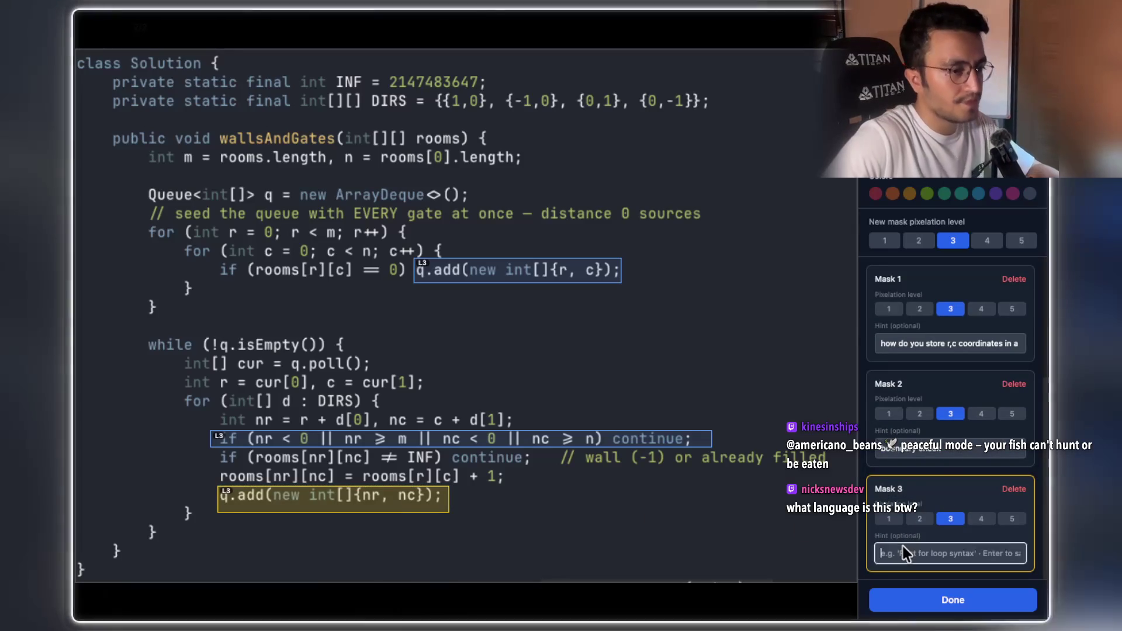
text(feed your q)
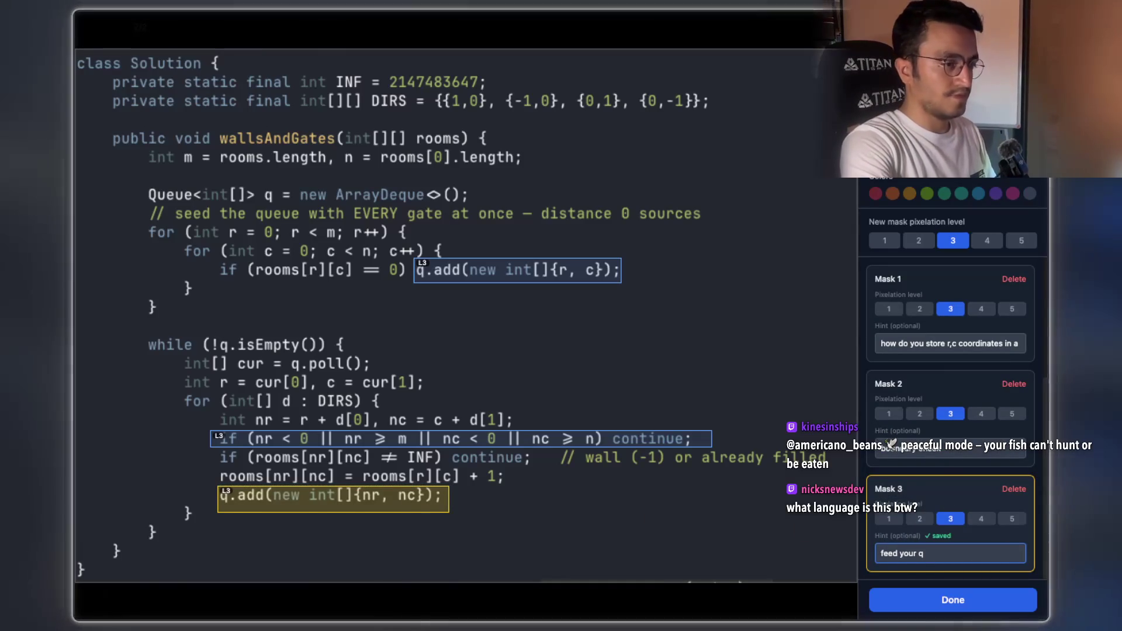
key(Return)
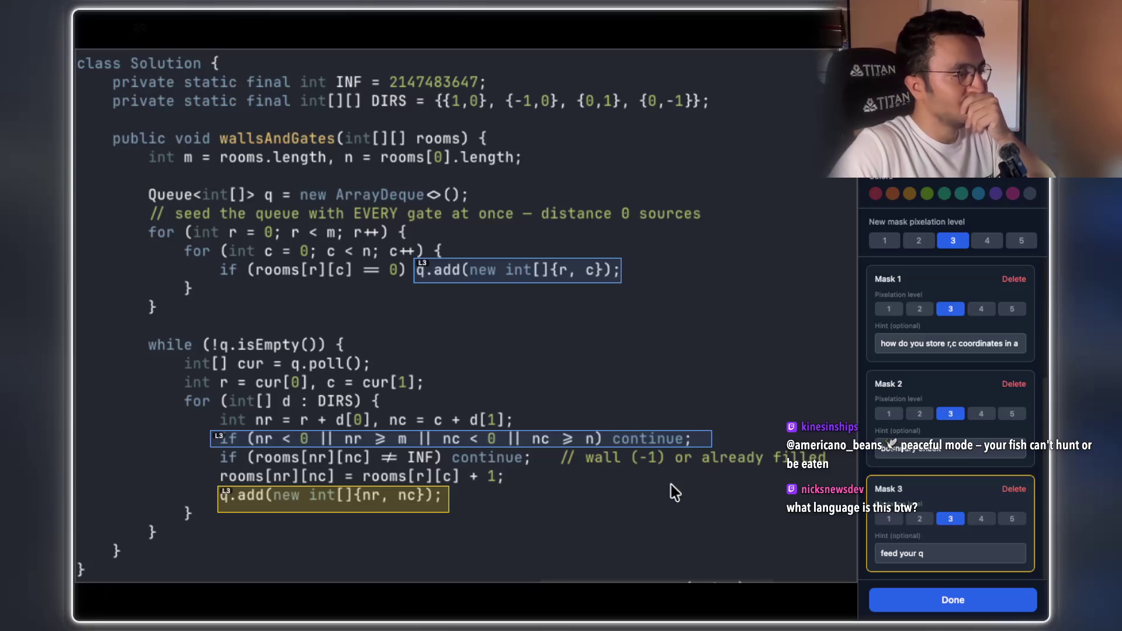
click(486, 500)
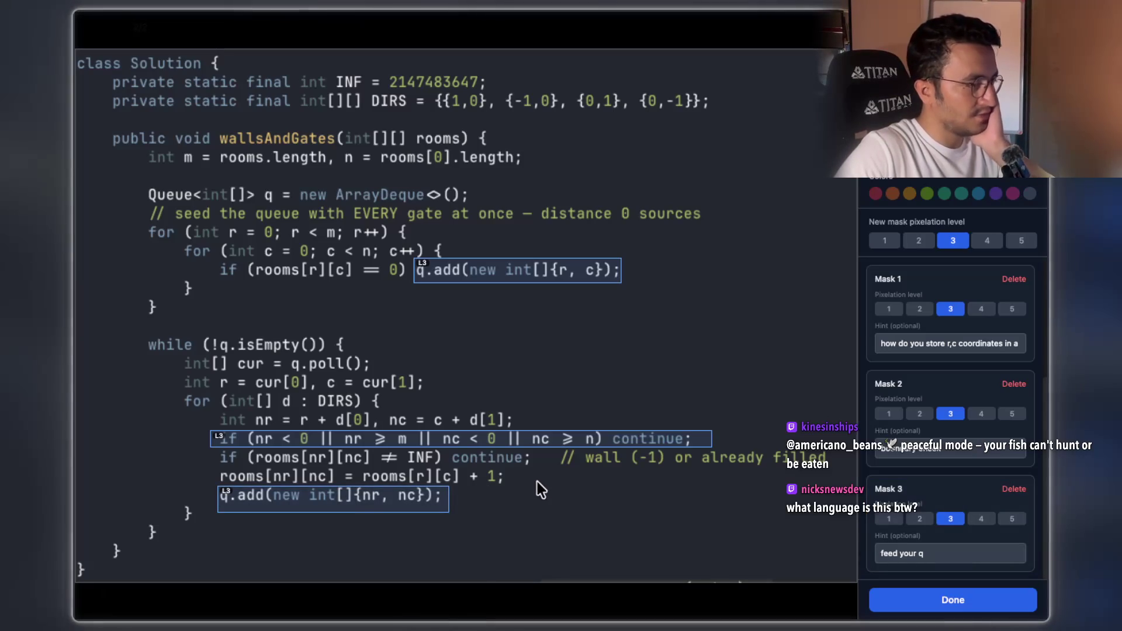
Mask the neighbour distance assignment with hint 'setting', then mask the nr/nc line
mouse_move(509, 487)
mouse_down()
mouse_move(507, 462)
mouse_move(192, 463)
mouse_up()
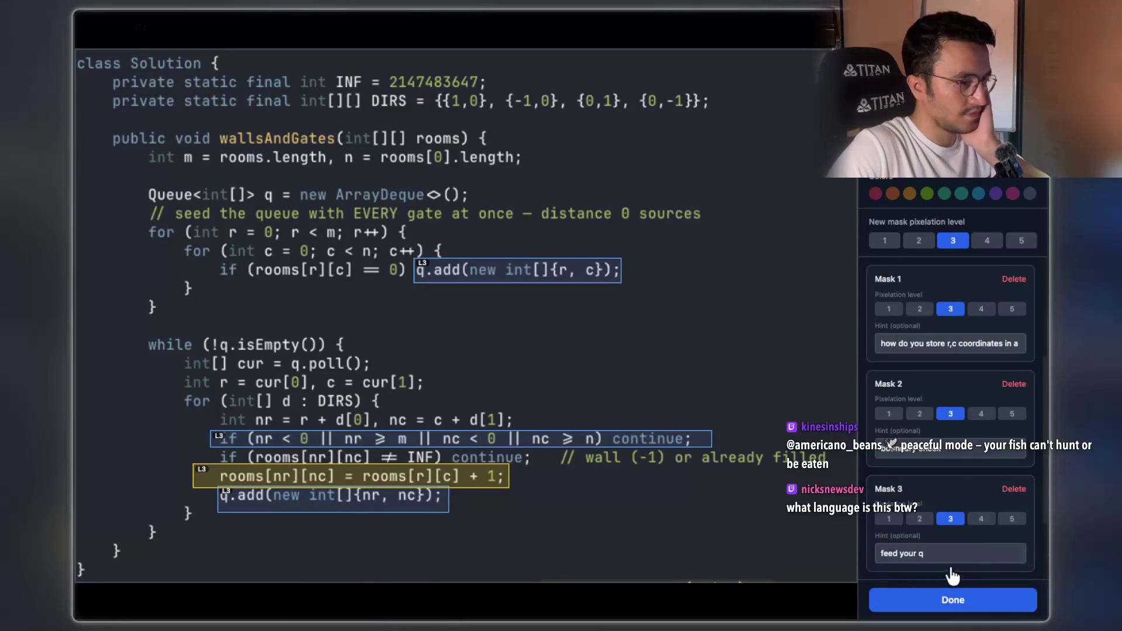
scroll(985, 529, down, 2)
click(924, 554)
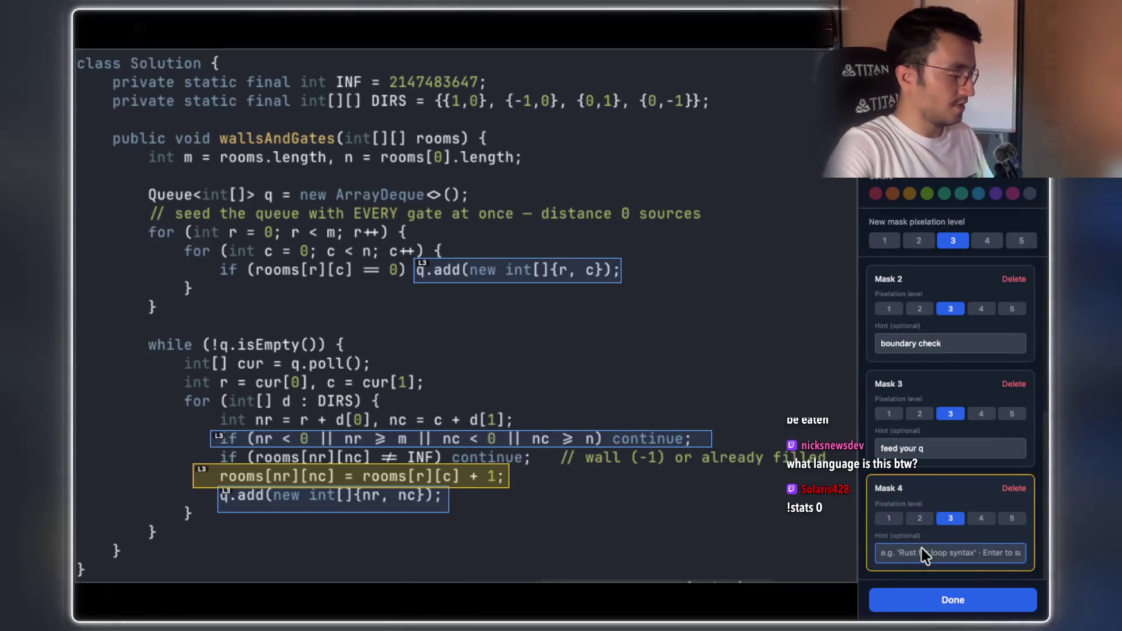
text(sett)
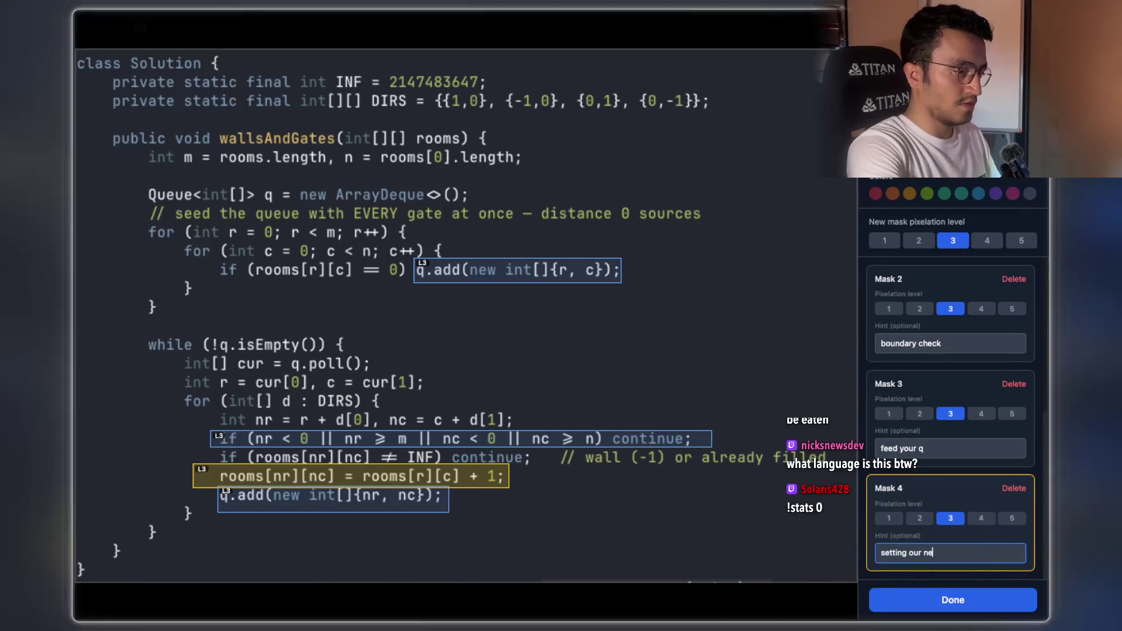
text(ing)
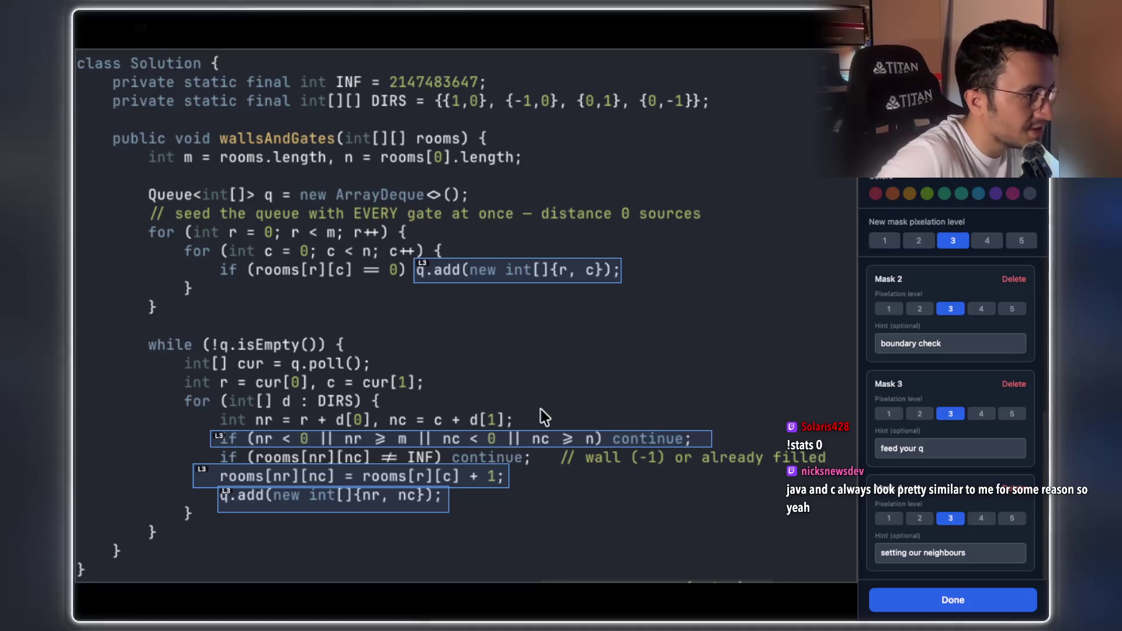
mouse_move(213, 409)
mouse_down()
mouse_move(482, 437)
mouse_move(521, 430)
mouse_up()
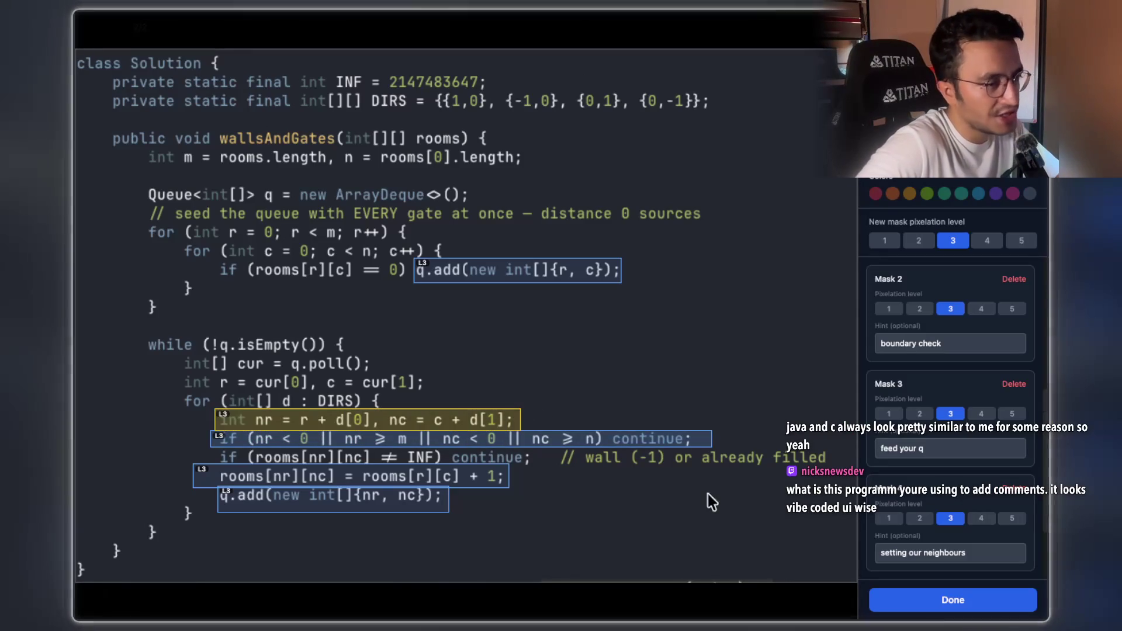
Give Mask 5 the hint 'determining the neighbour's location'
click(896, 552)
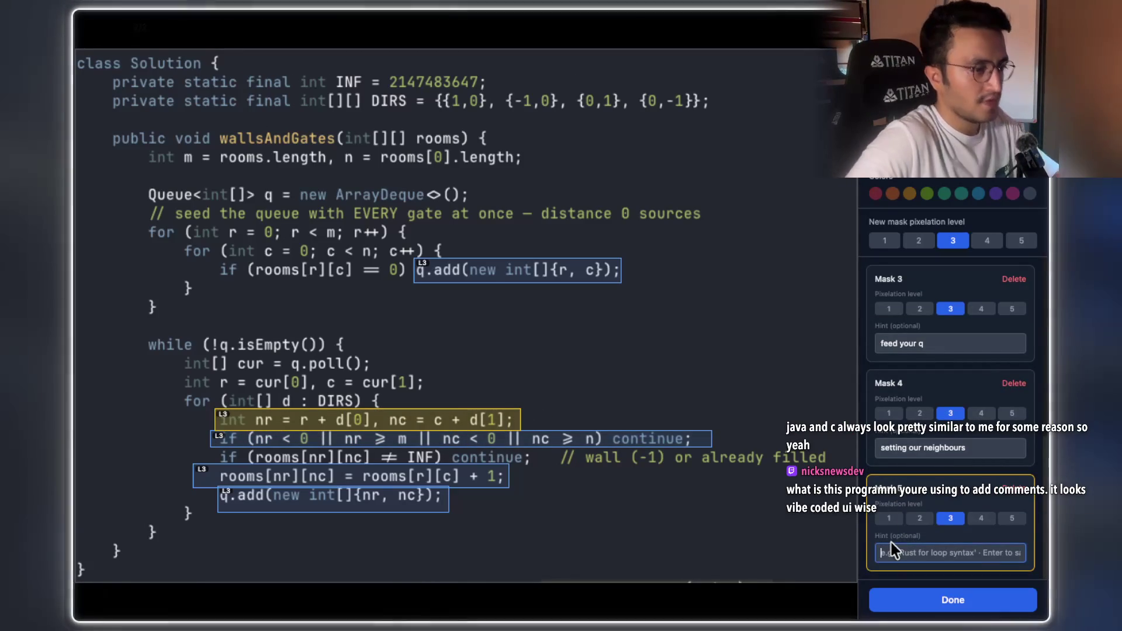
text(determining the )
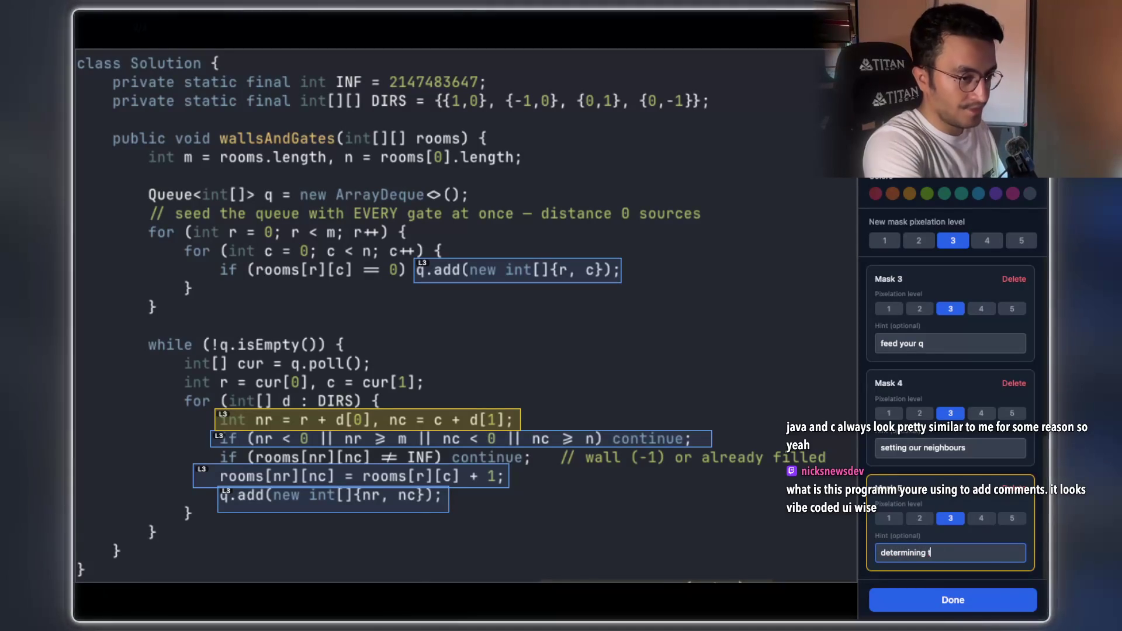
text(neigh)
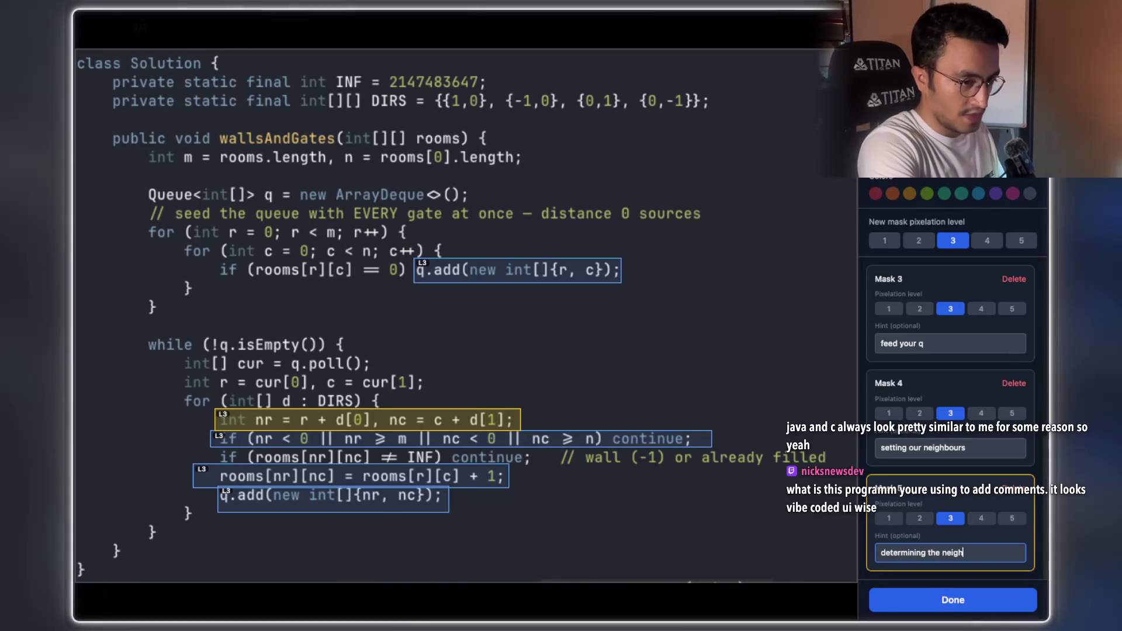
text(bour's)
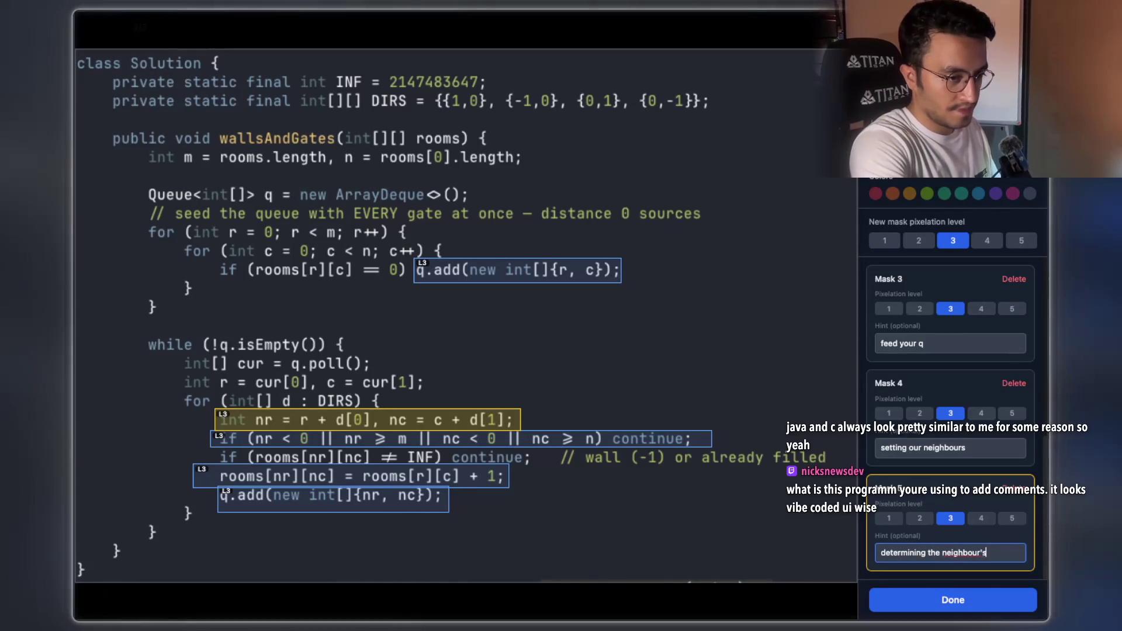
text( location)
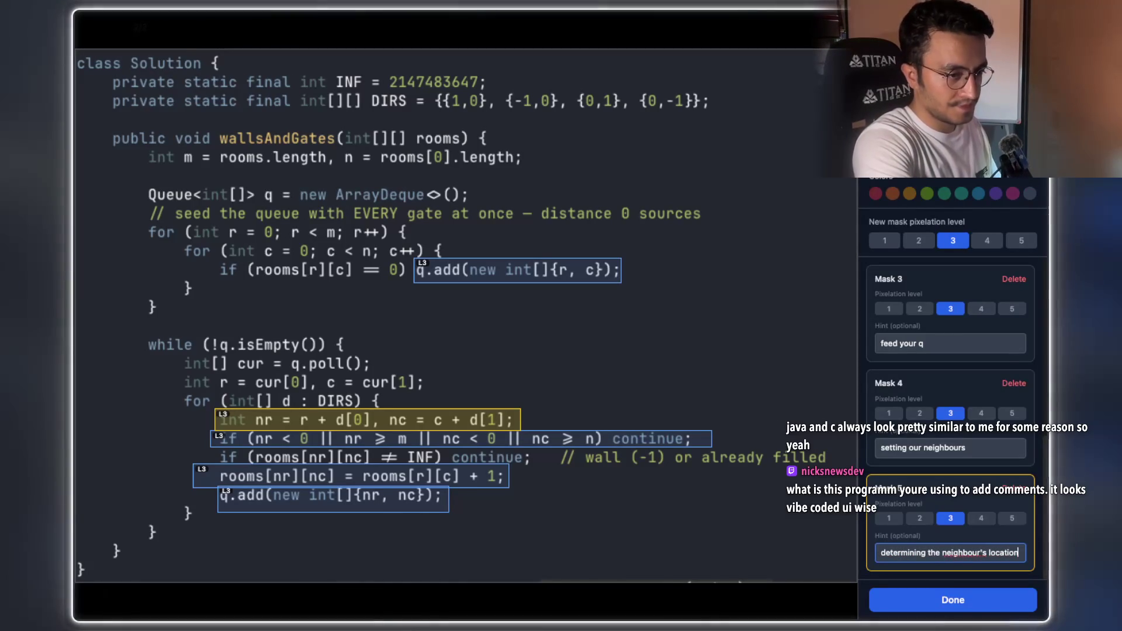
key(Return)
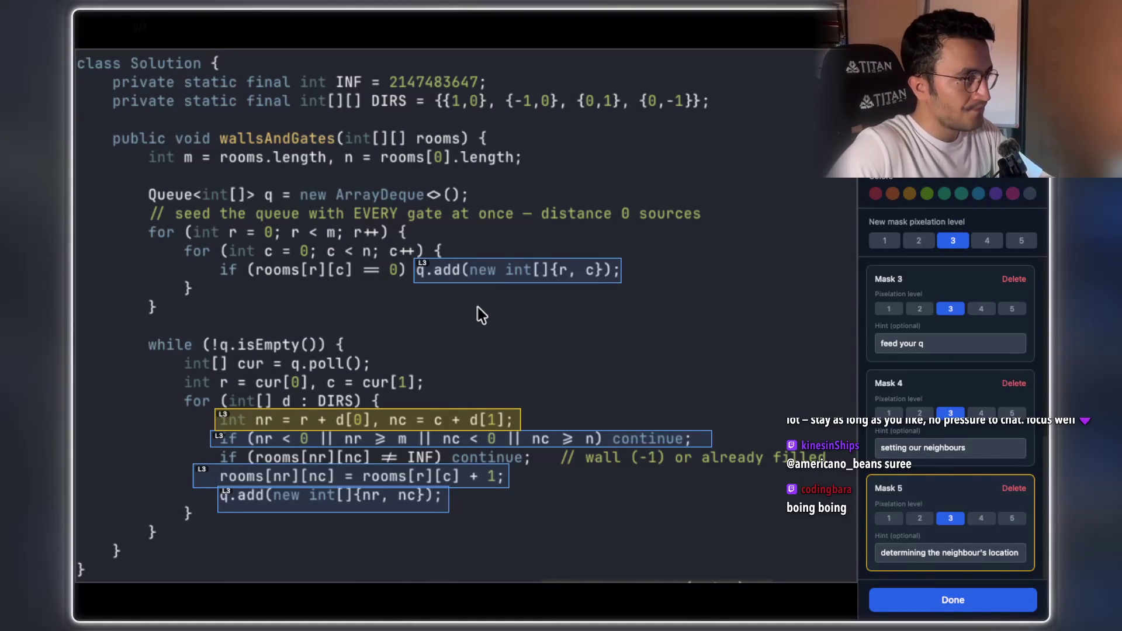
Finish masking, close the code image, and open Mark 35, Rotting Oranges
click(948, 601)
click(925, 399)
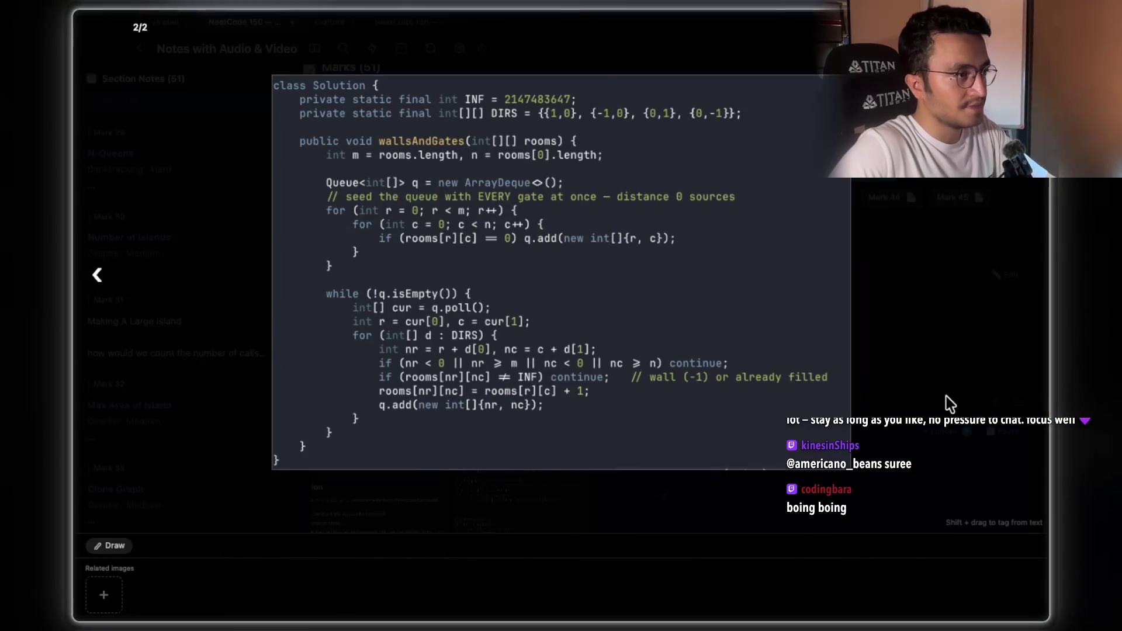
scroll(564, 293, up, 1)
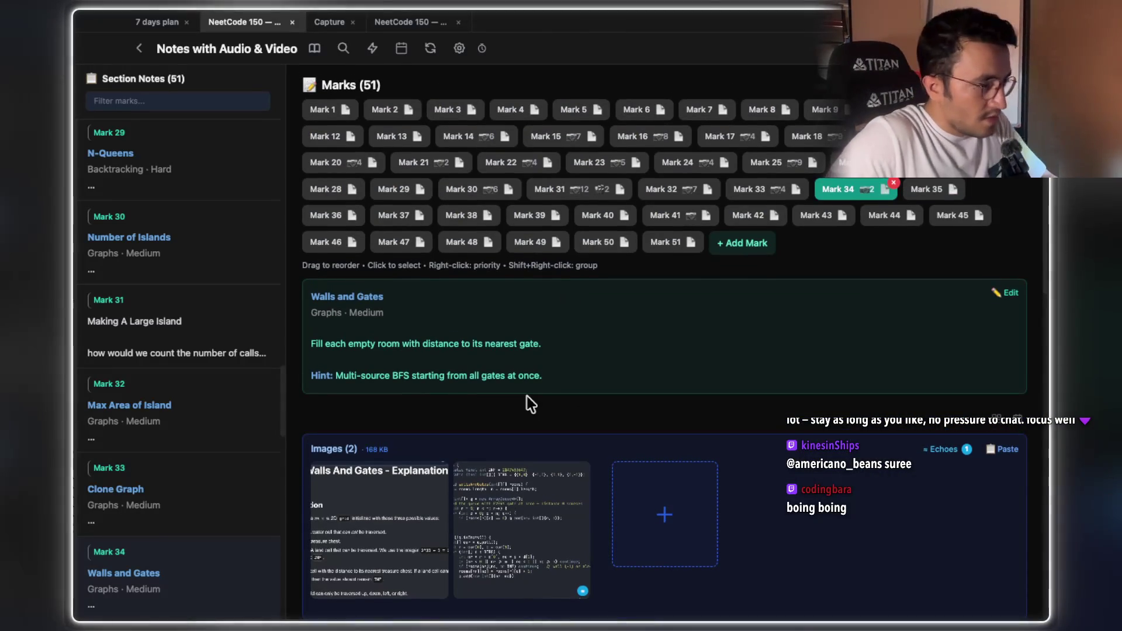
click(914, 193)
Select and copy the 'Rotting Oranges' title, then switch to the Claude Code terminal
drag(395, 294, 310, 296)
key(ctrl+c)
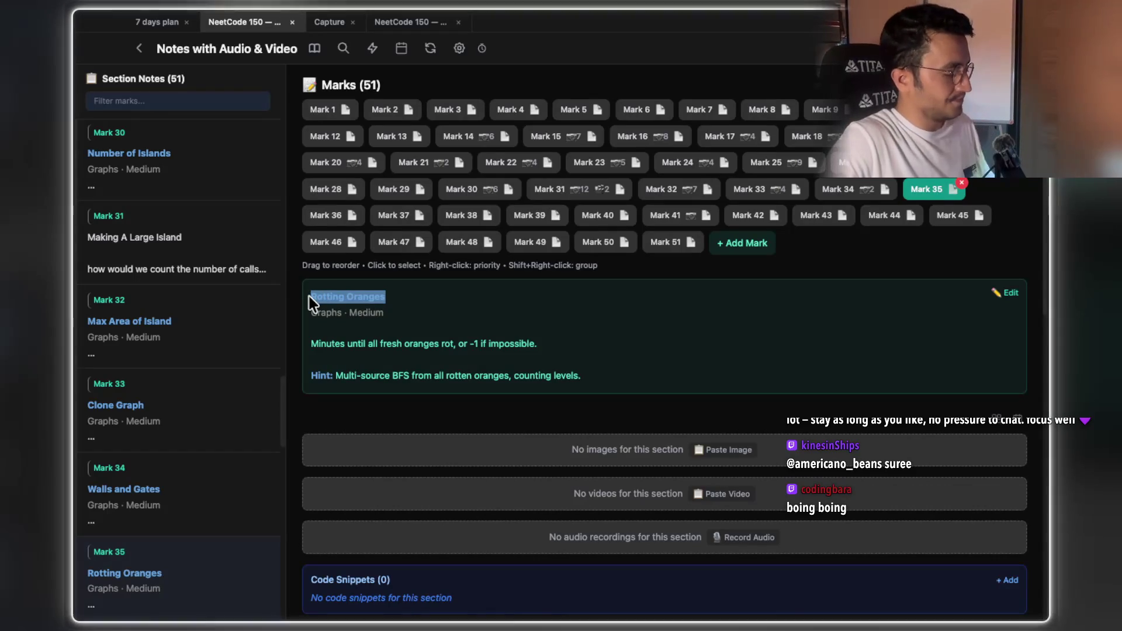
key(ctrl+grave)
key(ctrl+grave)
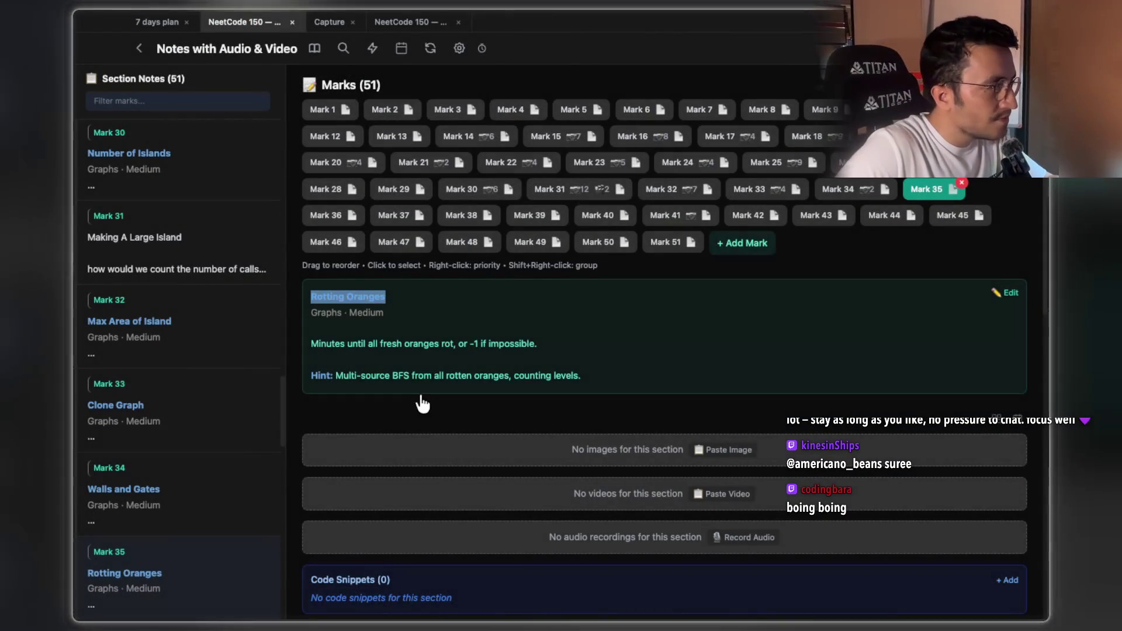
double_click(402, 376)
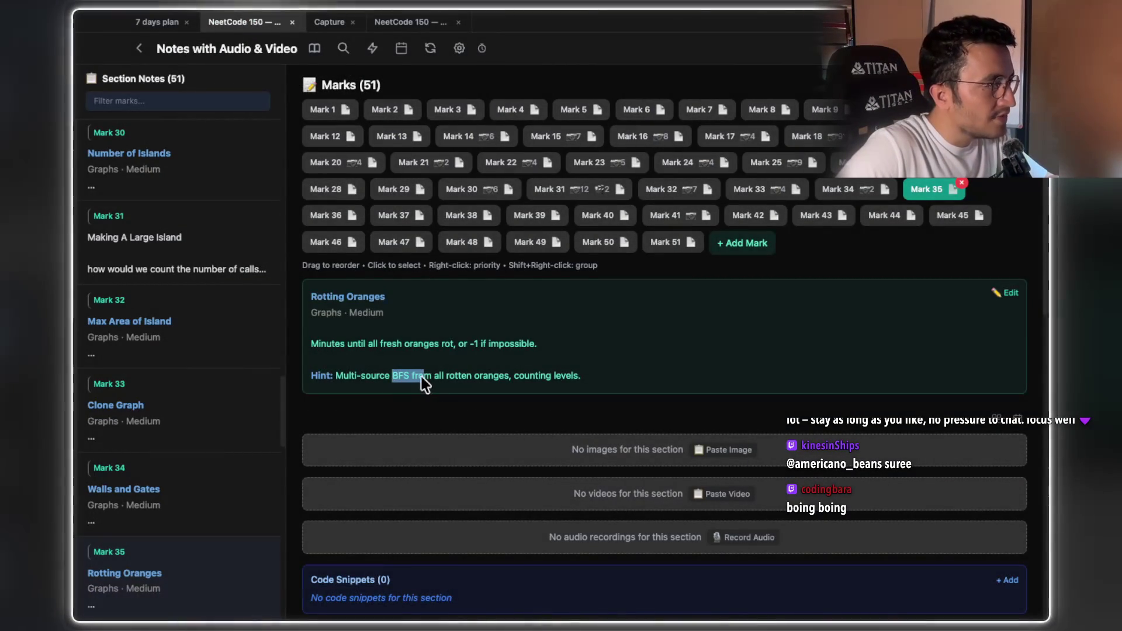
key(ctrl+grave)
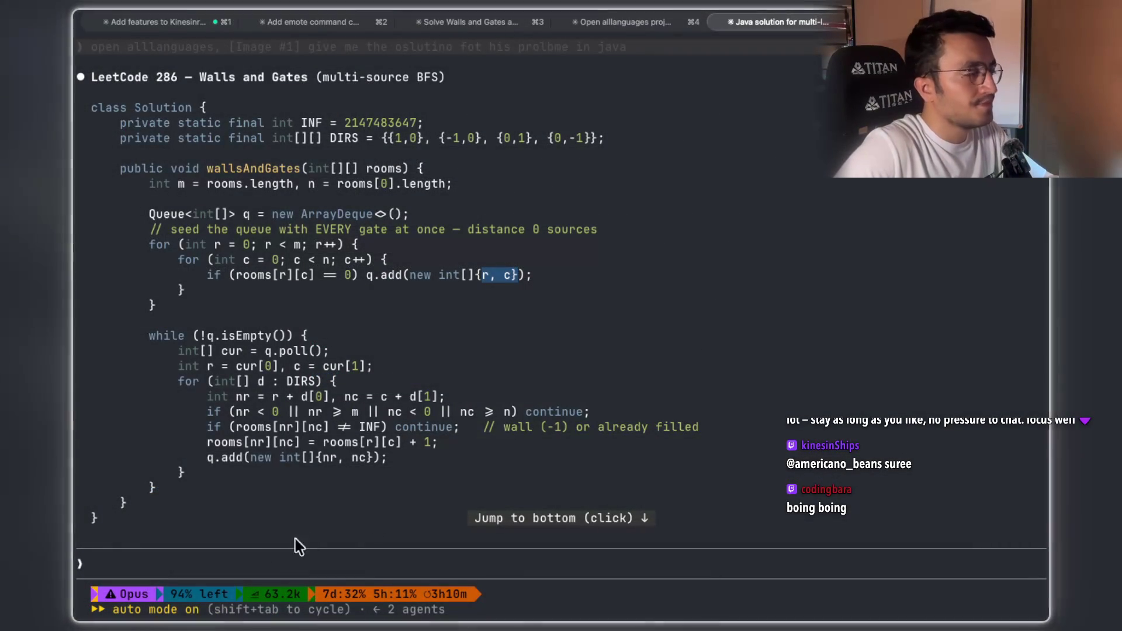
Prompt Claude Code with 'Rotting Oranges, give me the oslution in java'
click(225, 548)
key(ctrl+v)
text(,  )
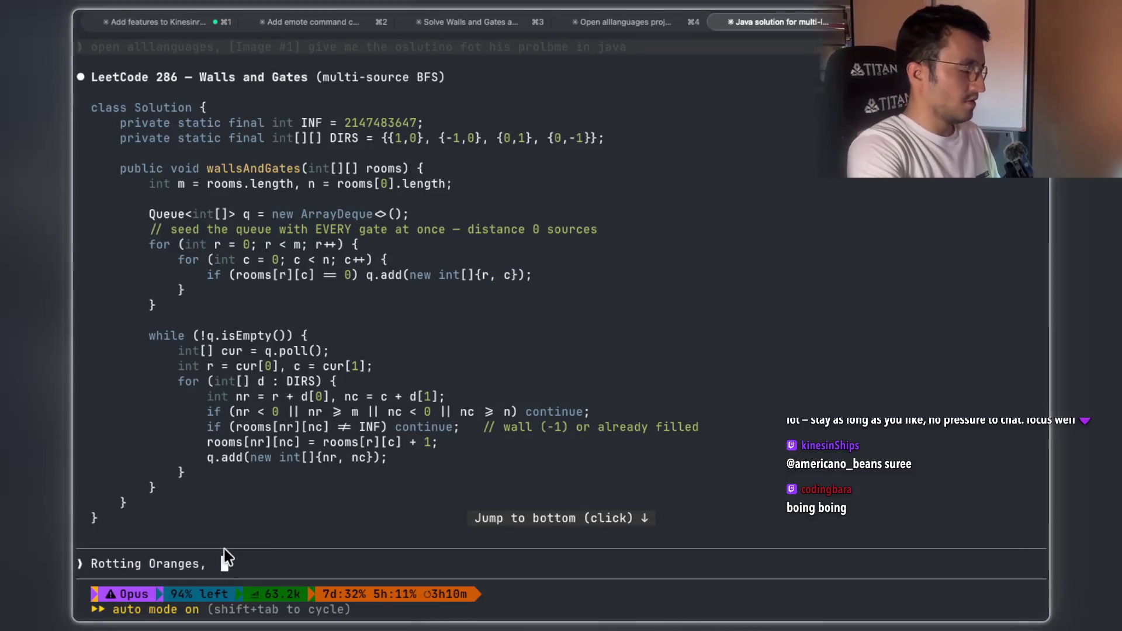
text(give me the osluti)
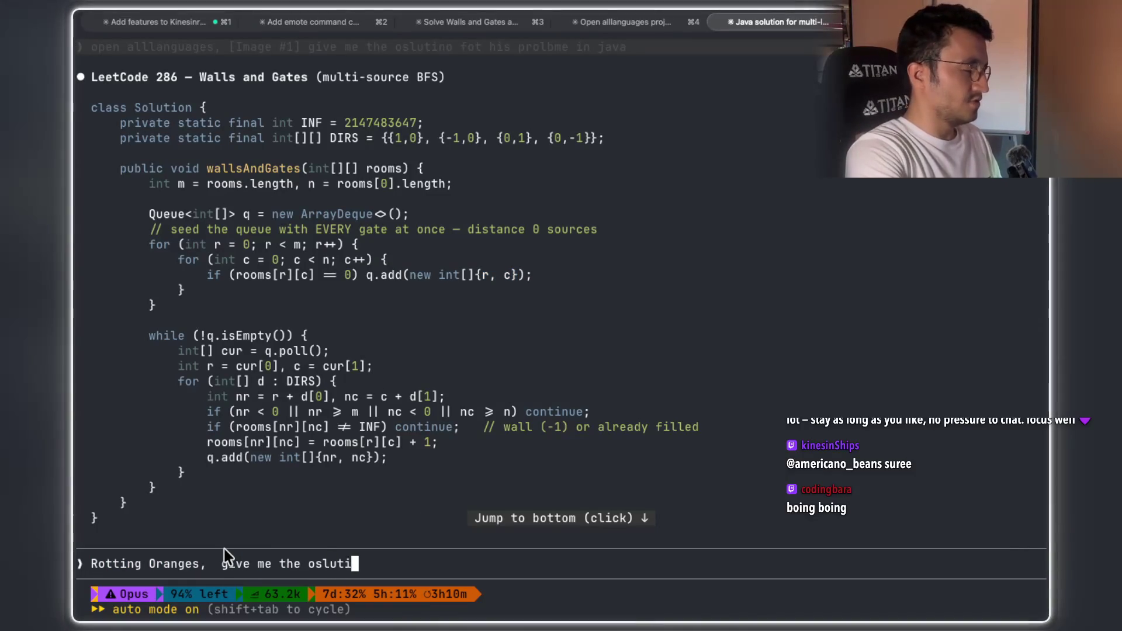
text(on in java)
key(Return)
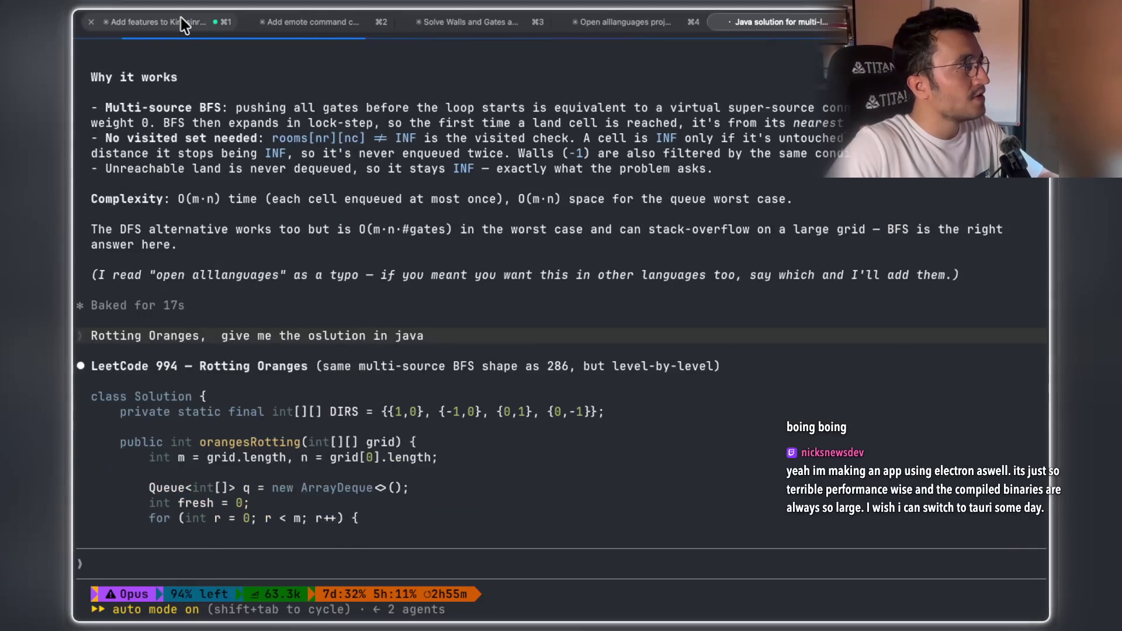
In the KinesinReef session, select the notes on the live fix and pellet-placement bug
click(179, 21)
scroll(352, 285, up, 3)
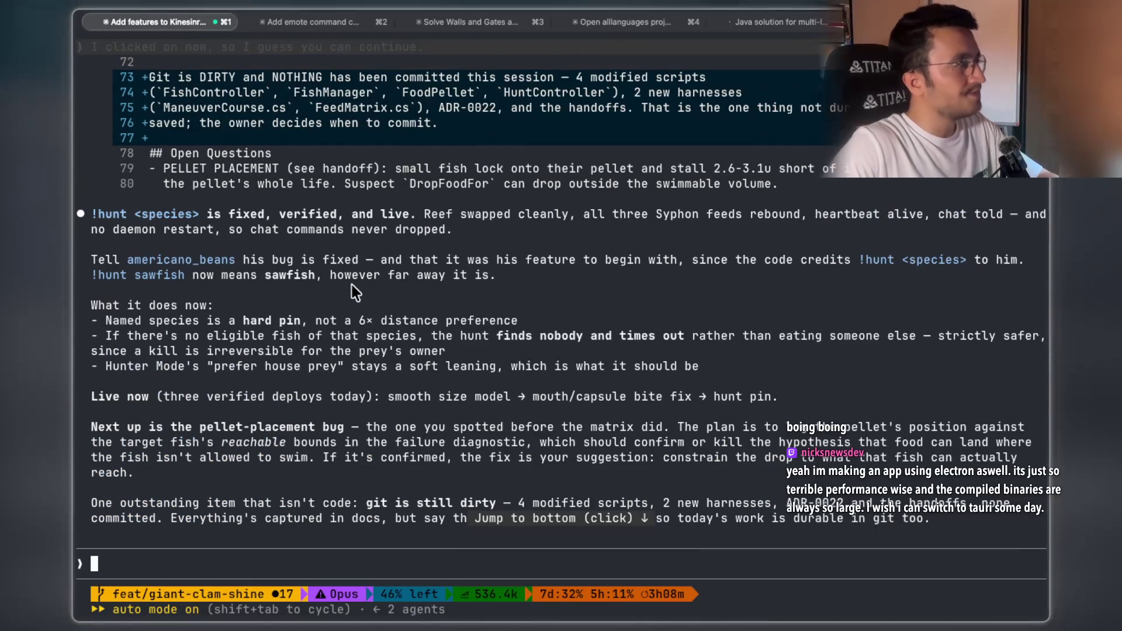
drag(267, 211, 405, 212)
mouse_move(128, 260)
mouse_down()
mouse_move(261, 257)
mouse_move(358, 273)
mouse_up()
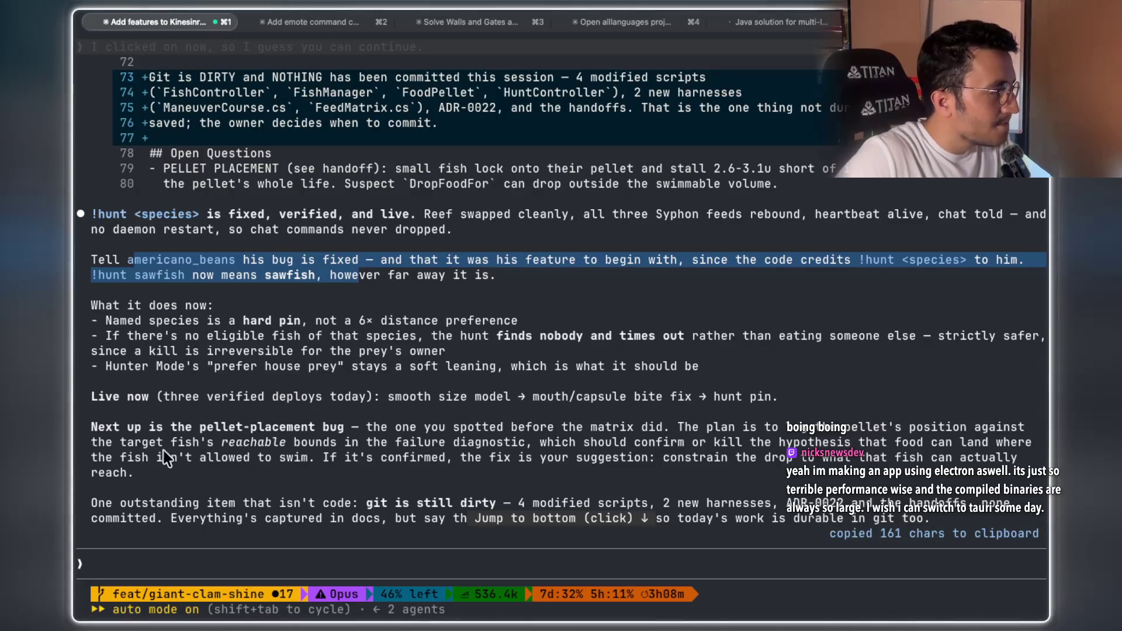
drag(200, 426, 345, 427)
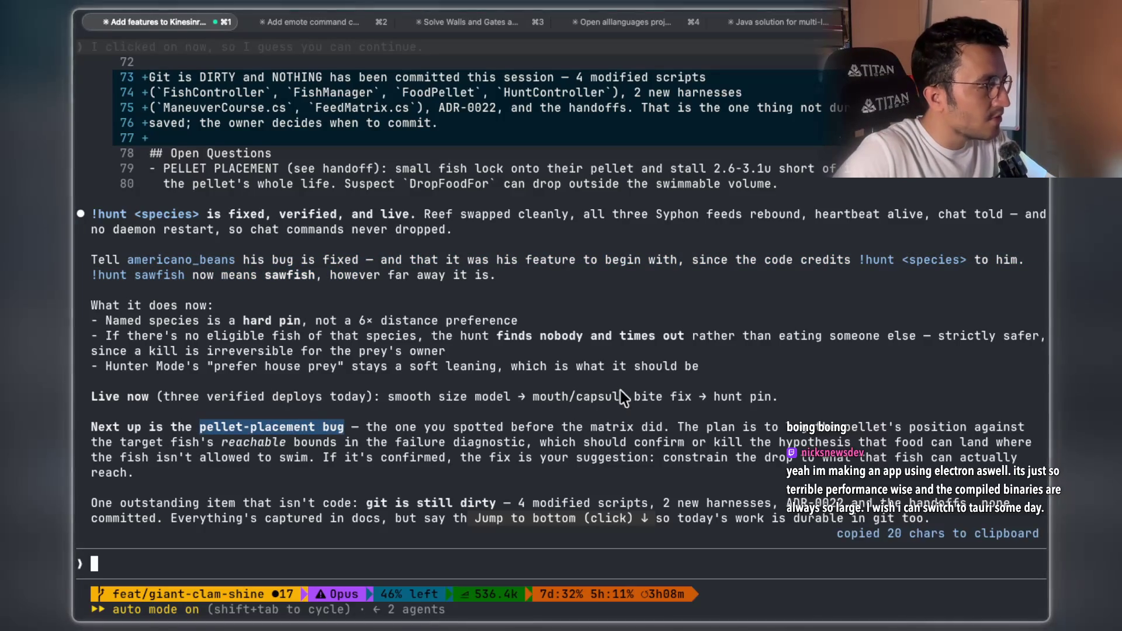
drag(135, 427, 360, 429)
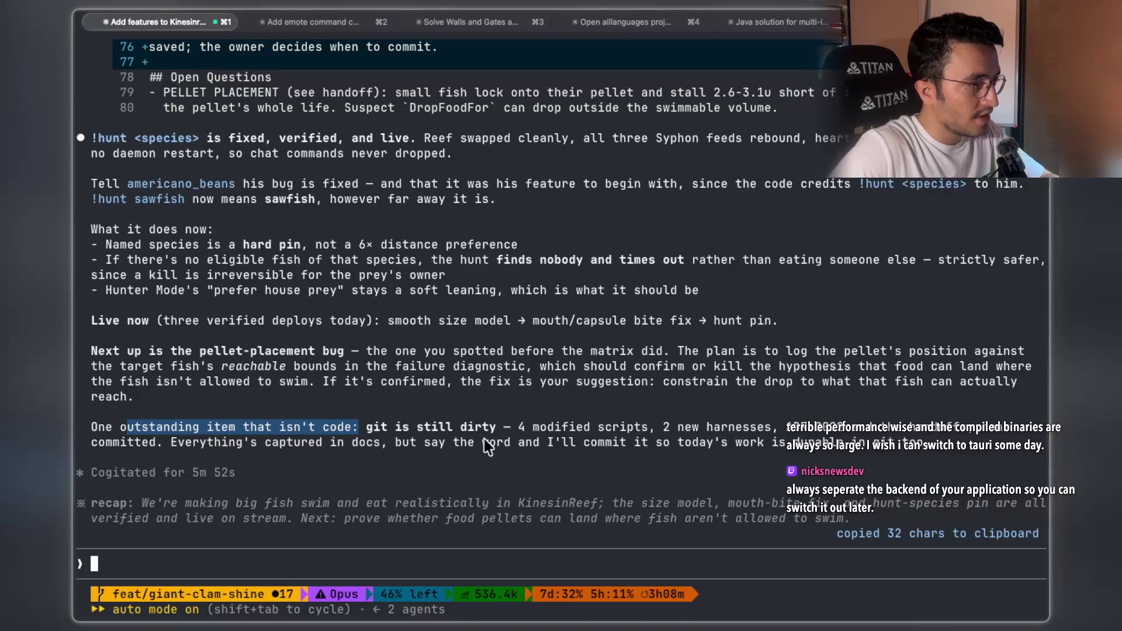
Dictate and send a prompt to clean up git first, then fix pellet placement
key(fn)
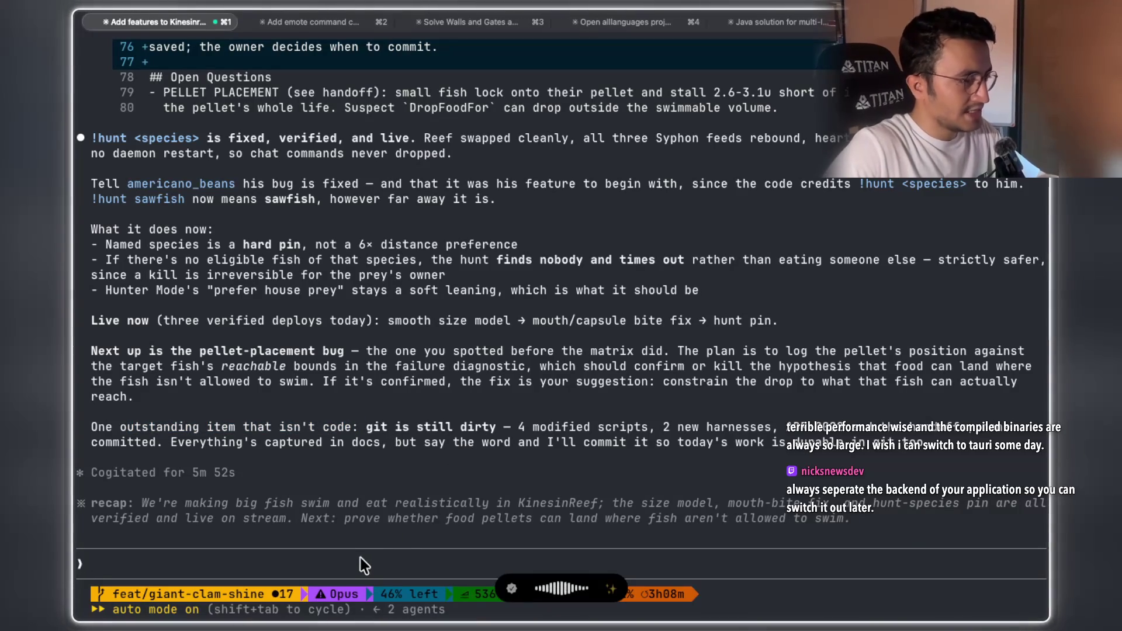
drag(375, 426, 459, 429)
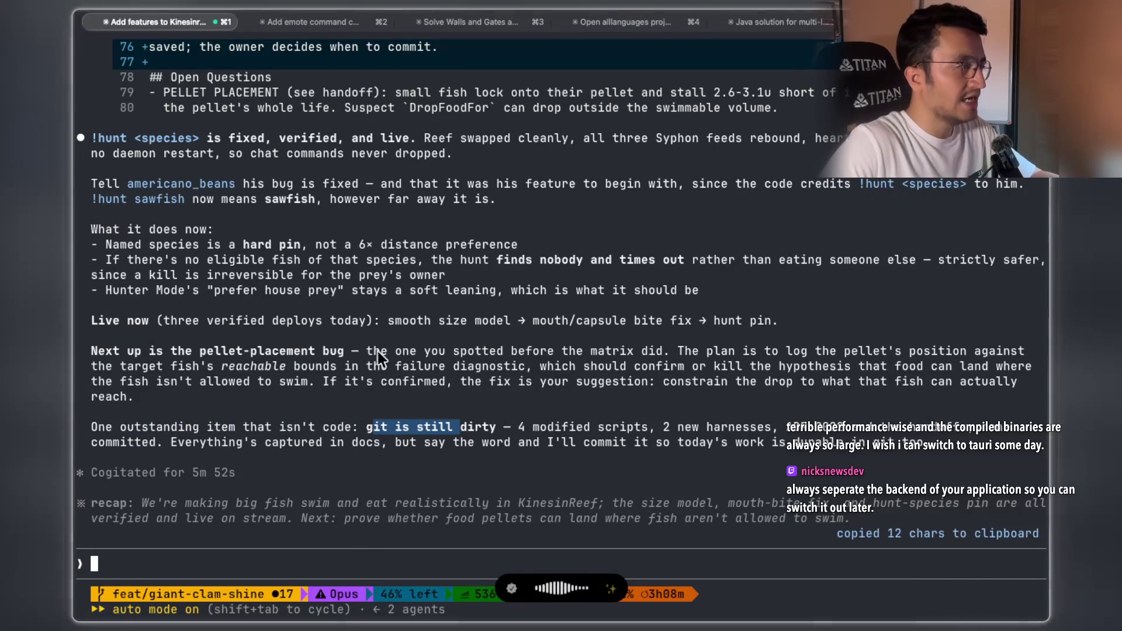
drag(196, 351, 260, 351)
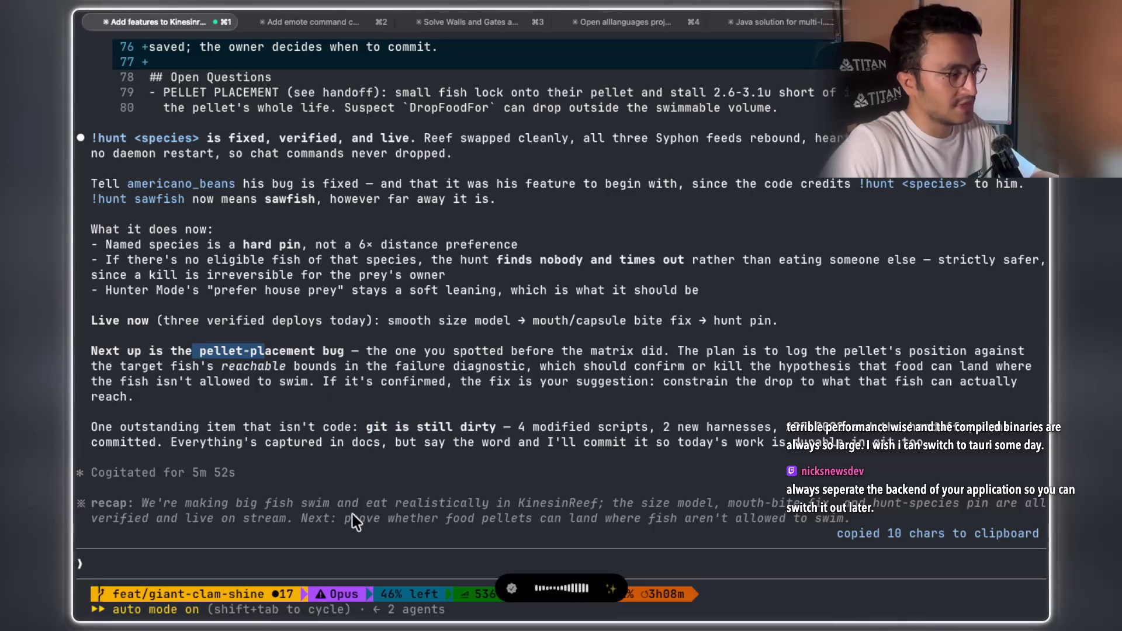
click(331, 556)
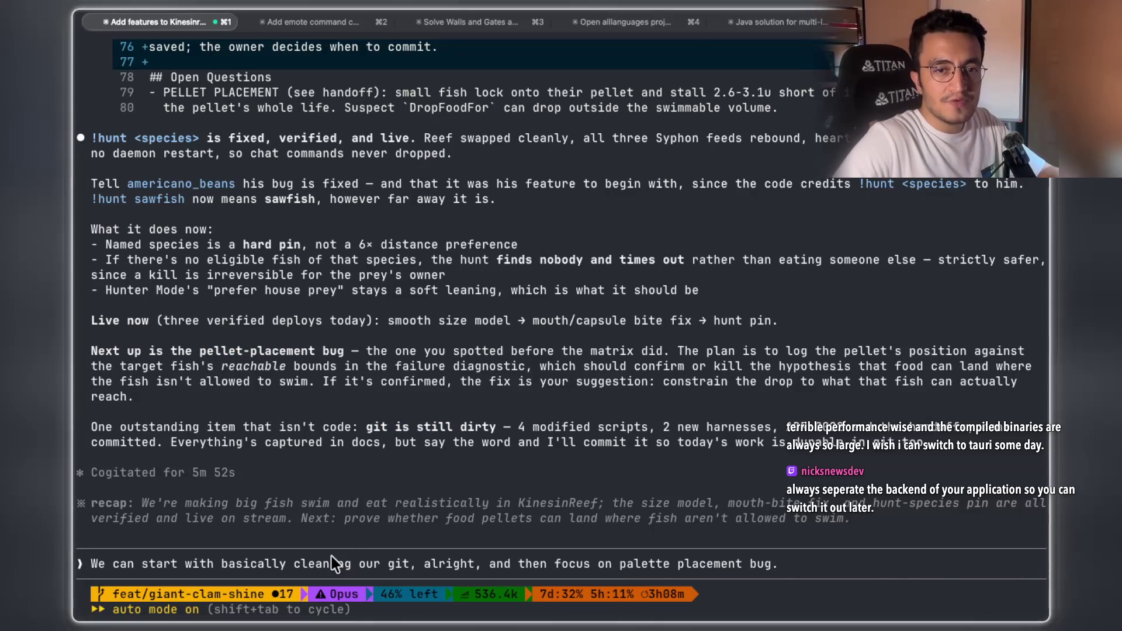
key(Return)
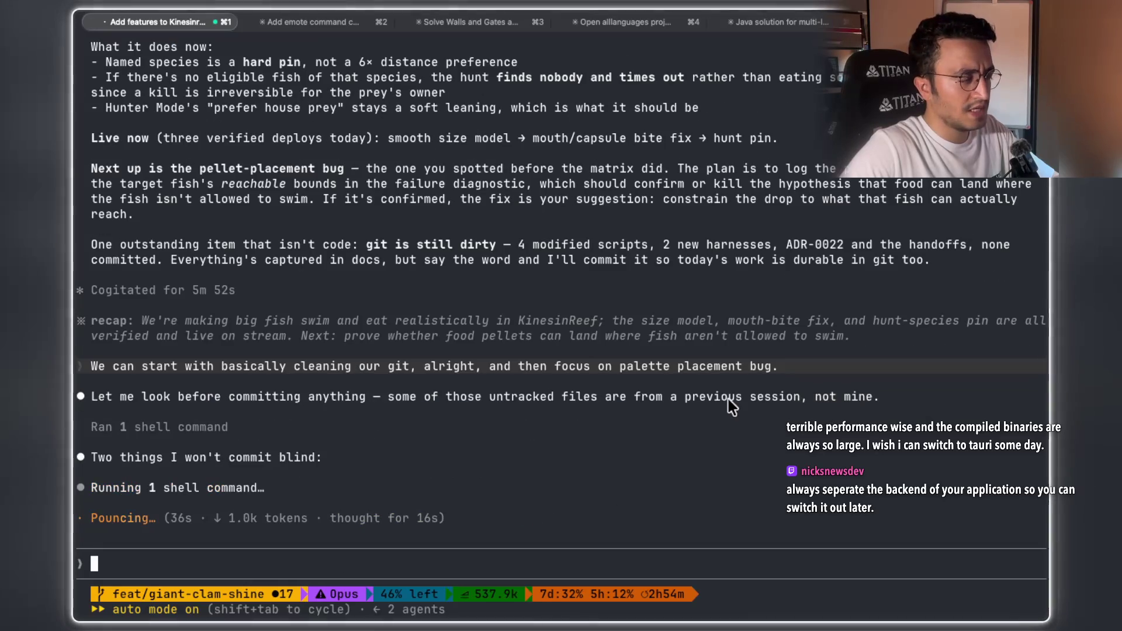
Leave Claude Code reviewing git changes and return to the Rotting Oranges note (Mark 35)
key(super+Tab)
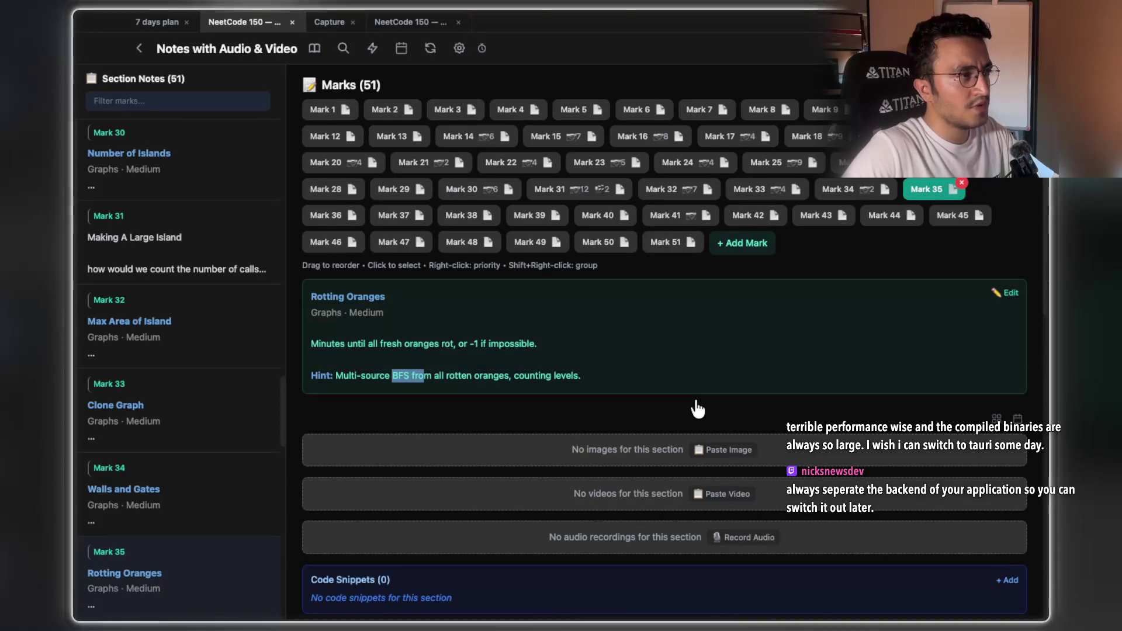
Look over the Rotting Oranges notes, then go back to the Claude Code terminal
scroll(697, 409, up, 4)
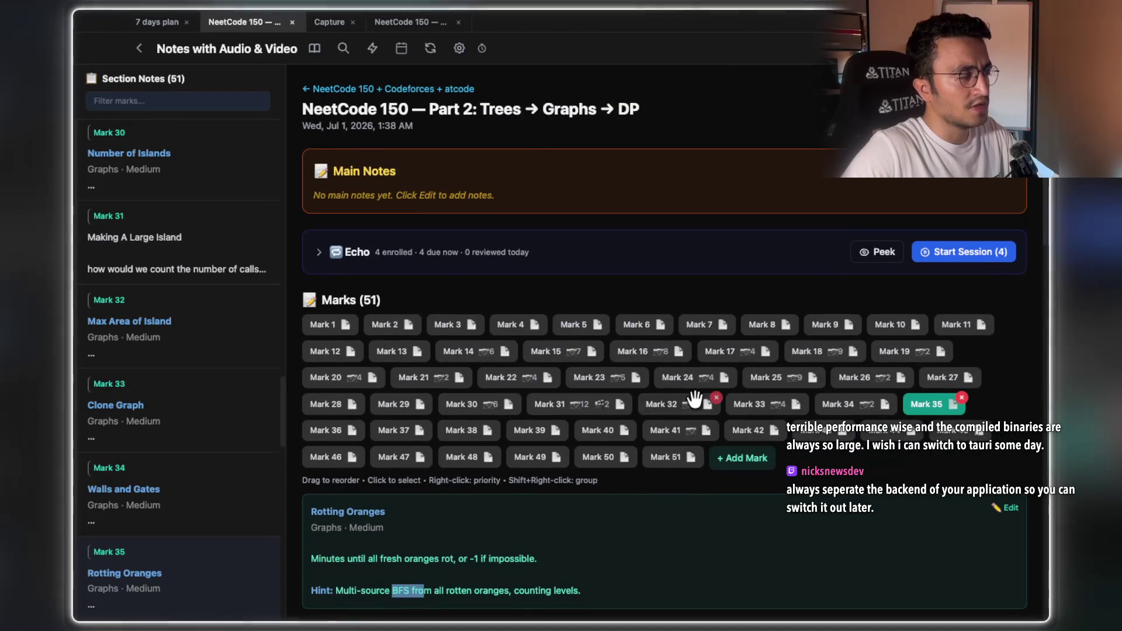
scroll(696, 403, down, 3)
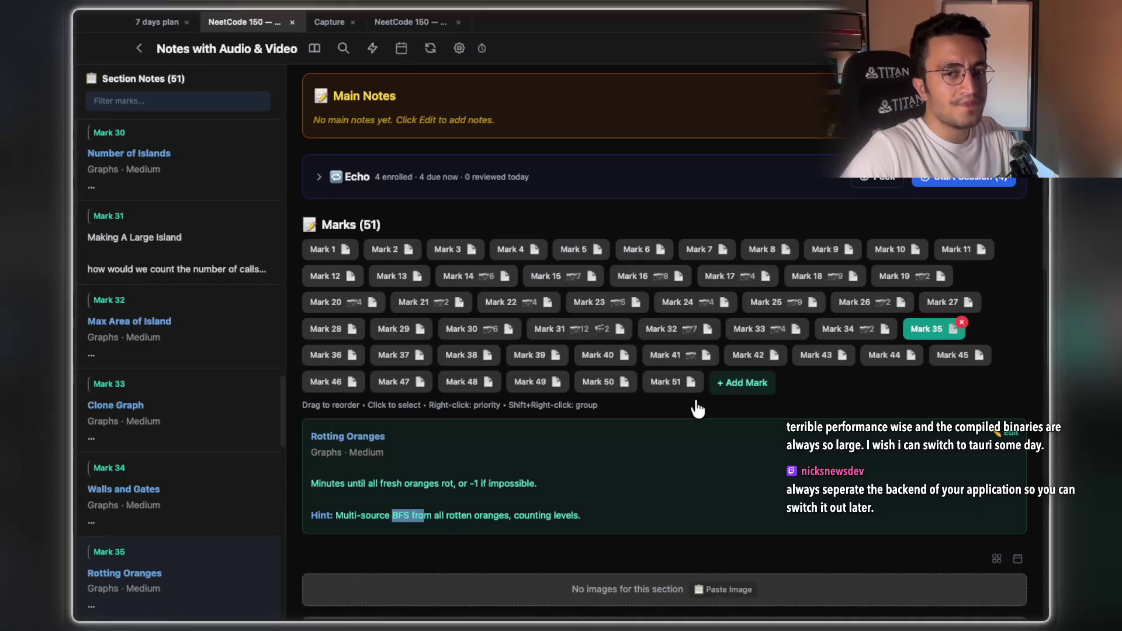
scroll(697, 409, down, 3)
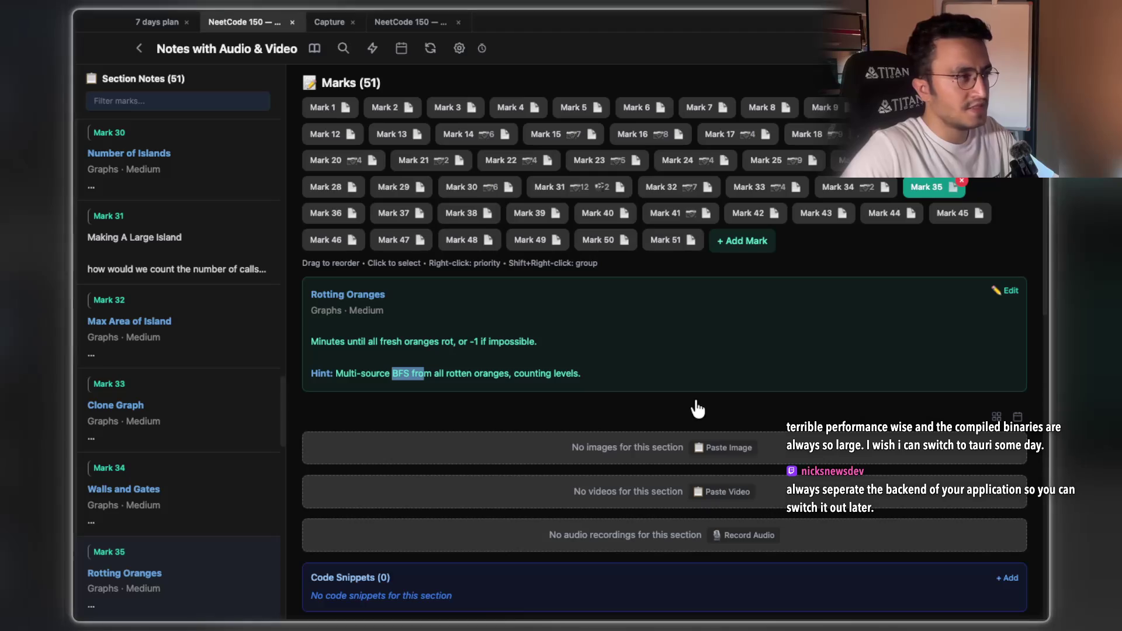
key(super+Tab)
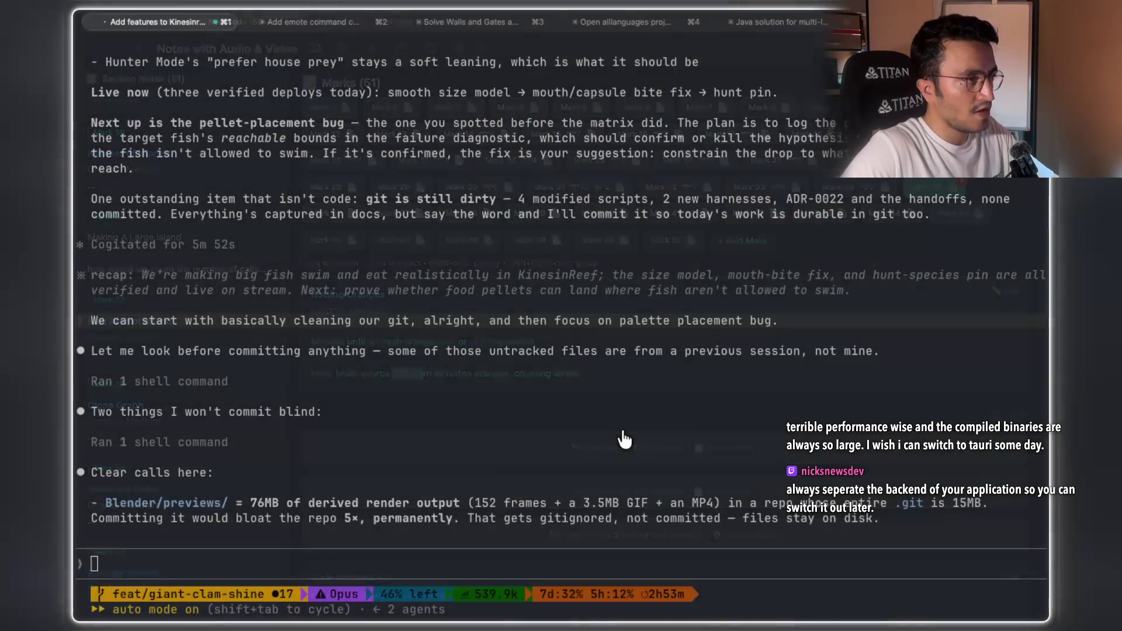
In a new tab, trust the home folder and dictate the backend-versus-Java question about noteswithaudioandvideo
key(super+t)
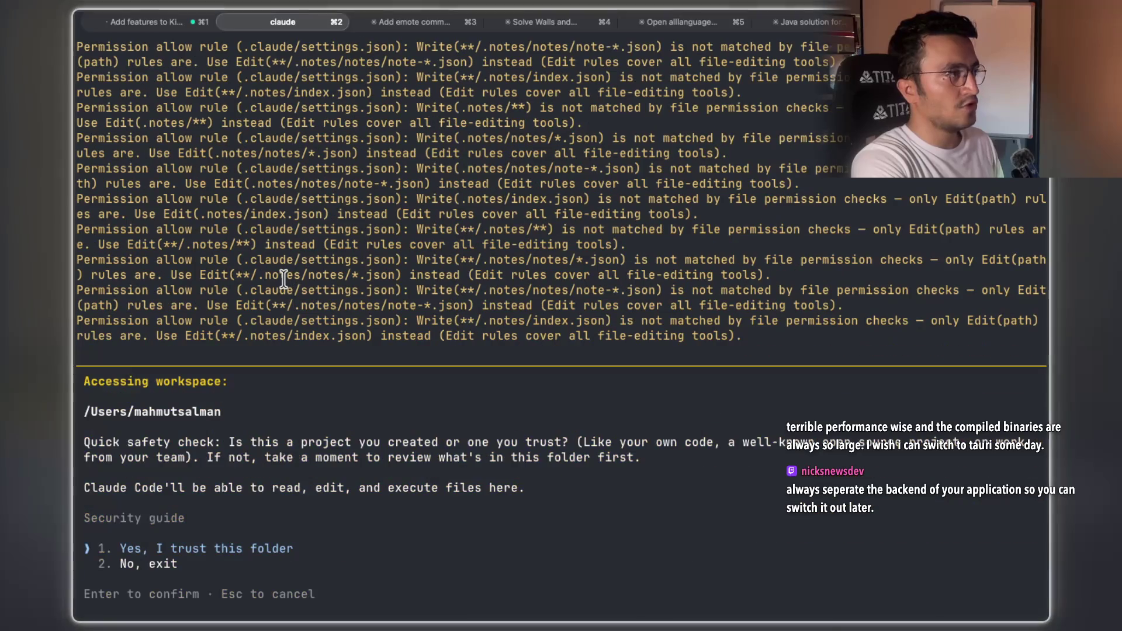
key(Return)
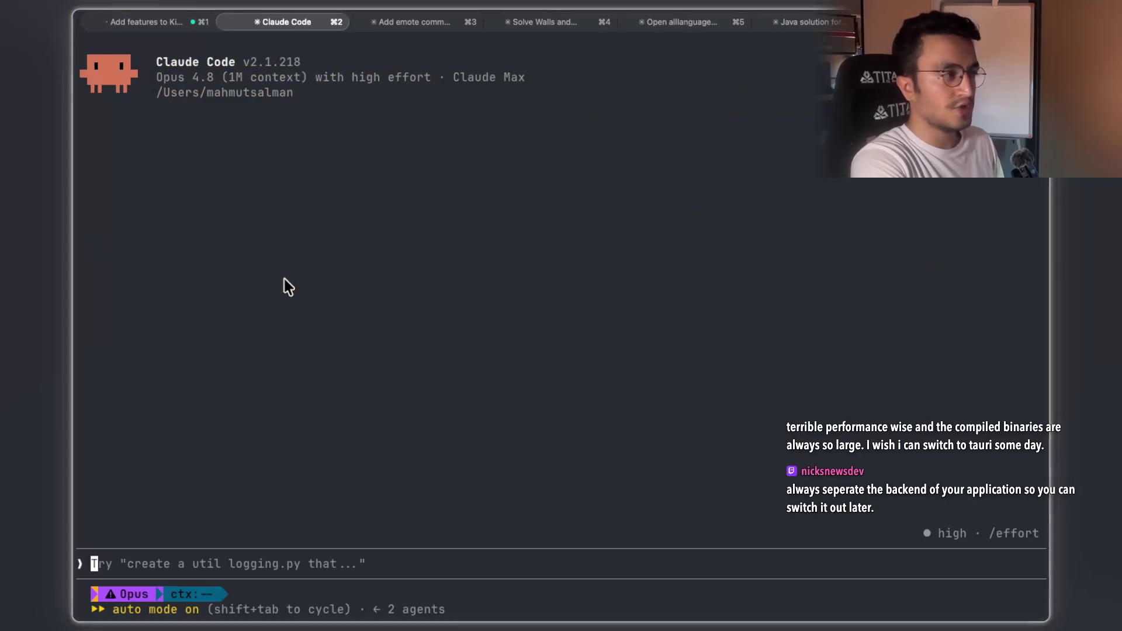
text(note)
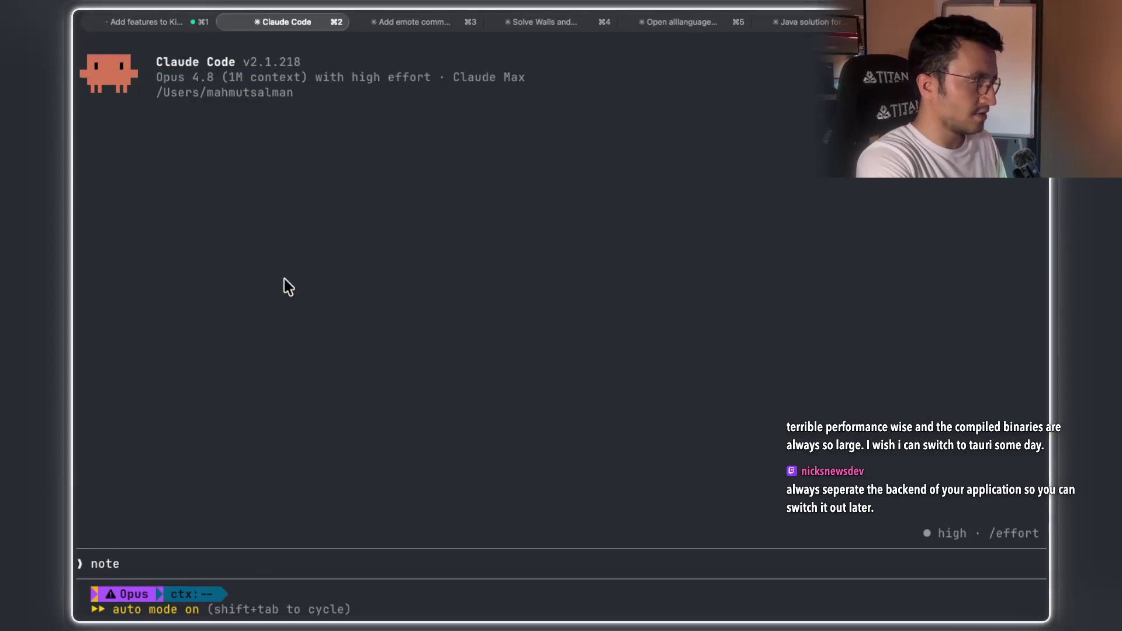
text(swithaudioandvideo,)
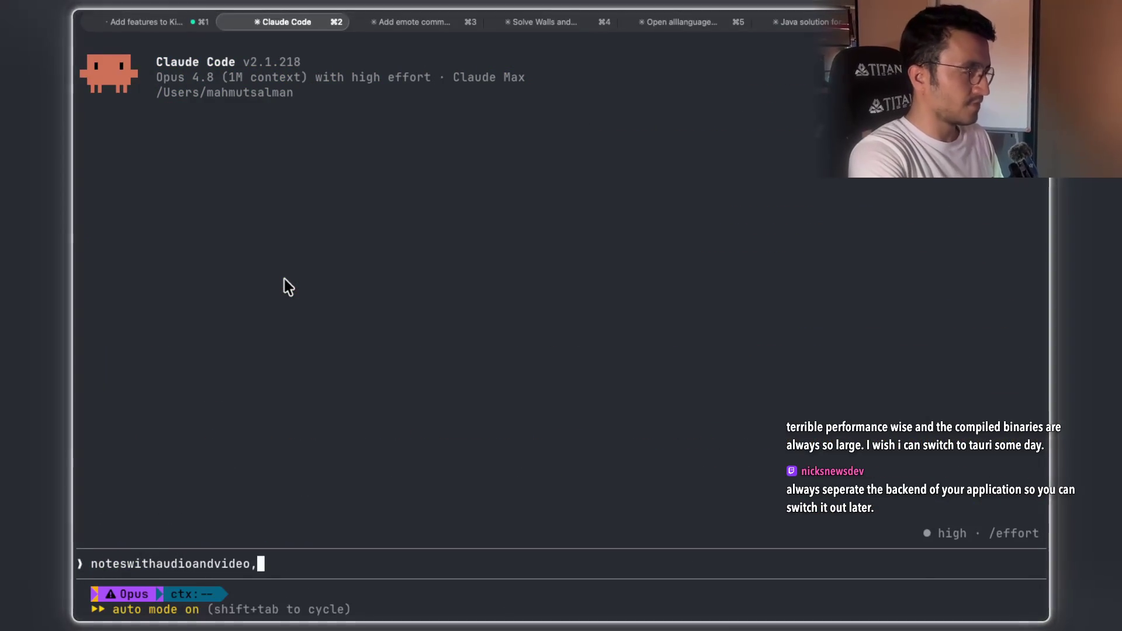
key(fn)
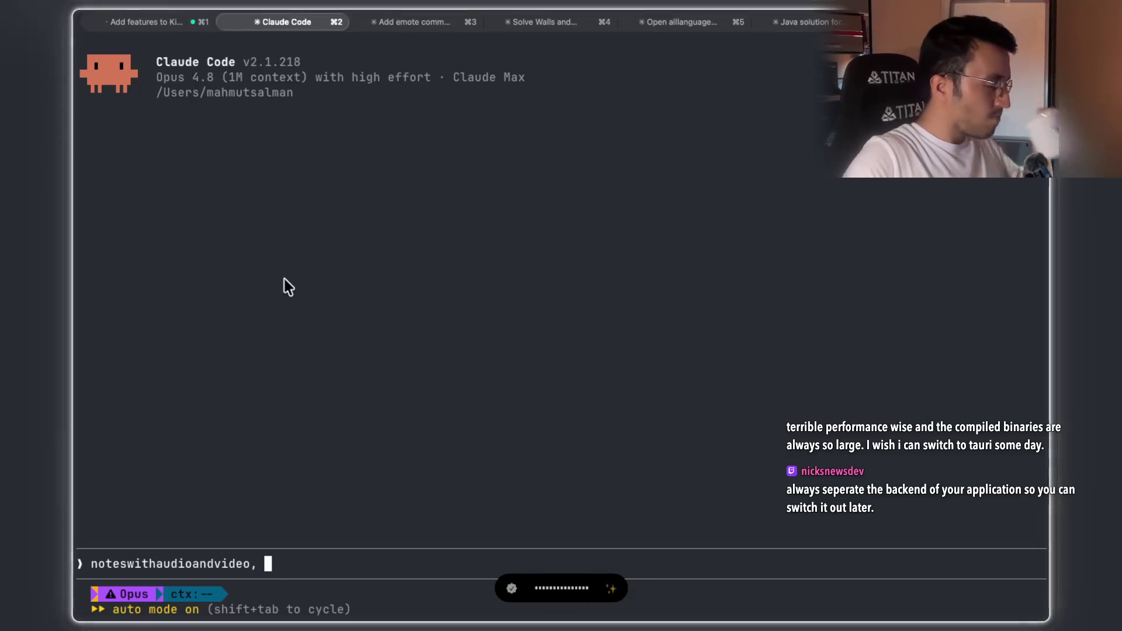
key(alt+space)
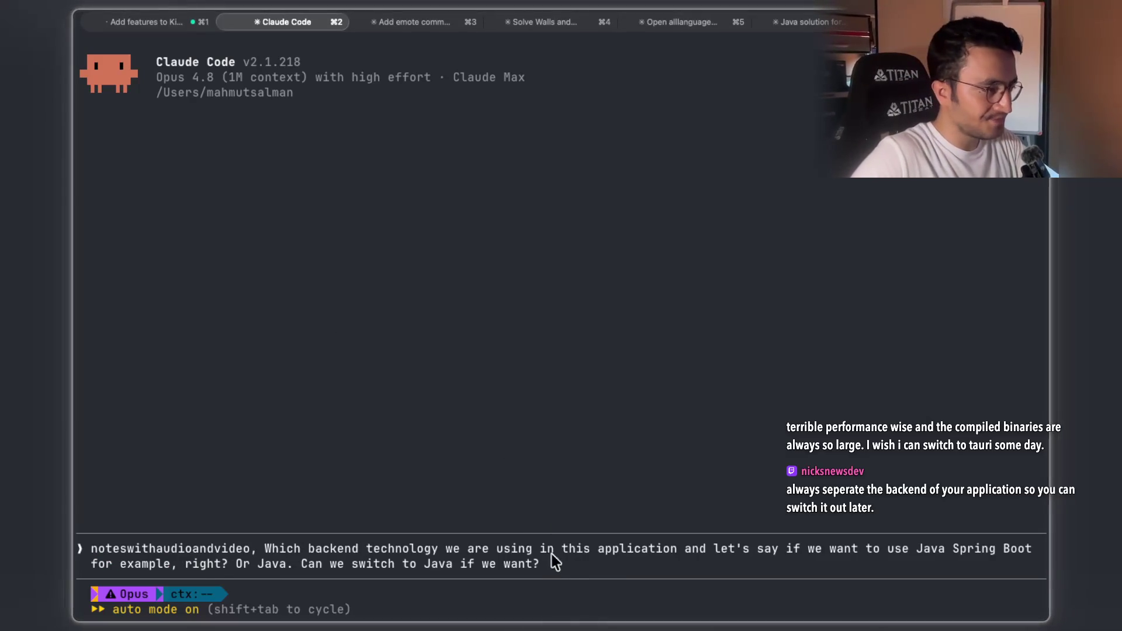
key(Return)
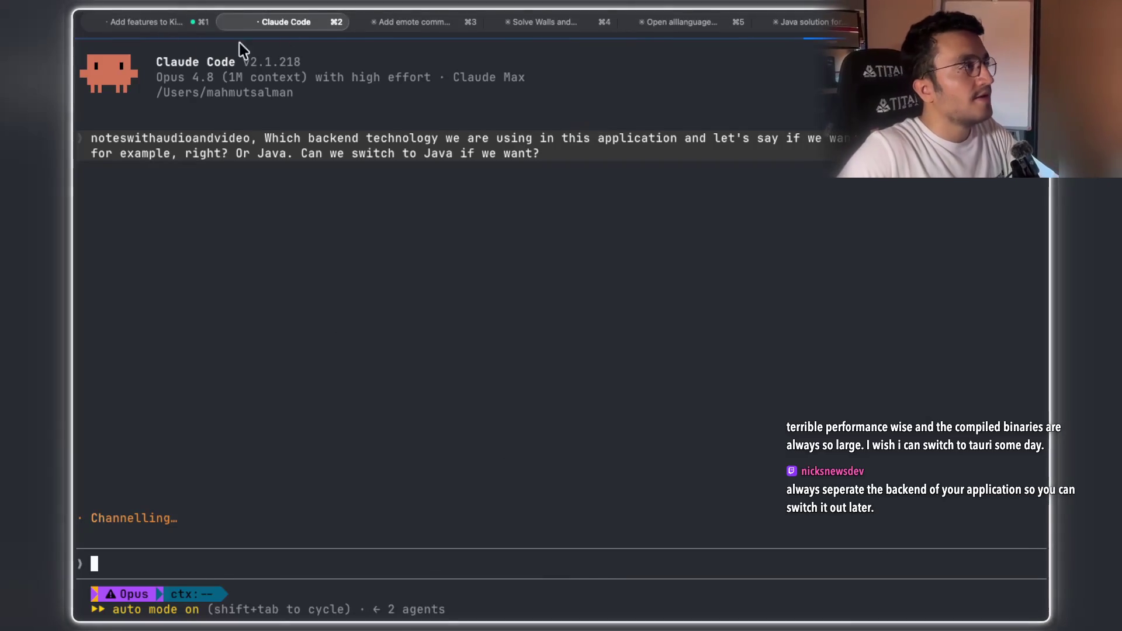
Show the tab with the LeetCode 994 Java BFS solution, scrolled to the start of the code
click(128, 22)
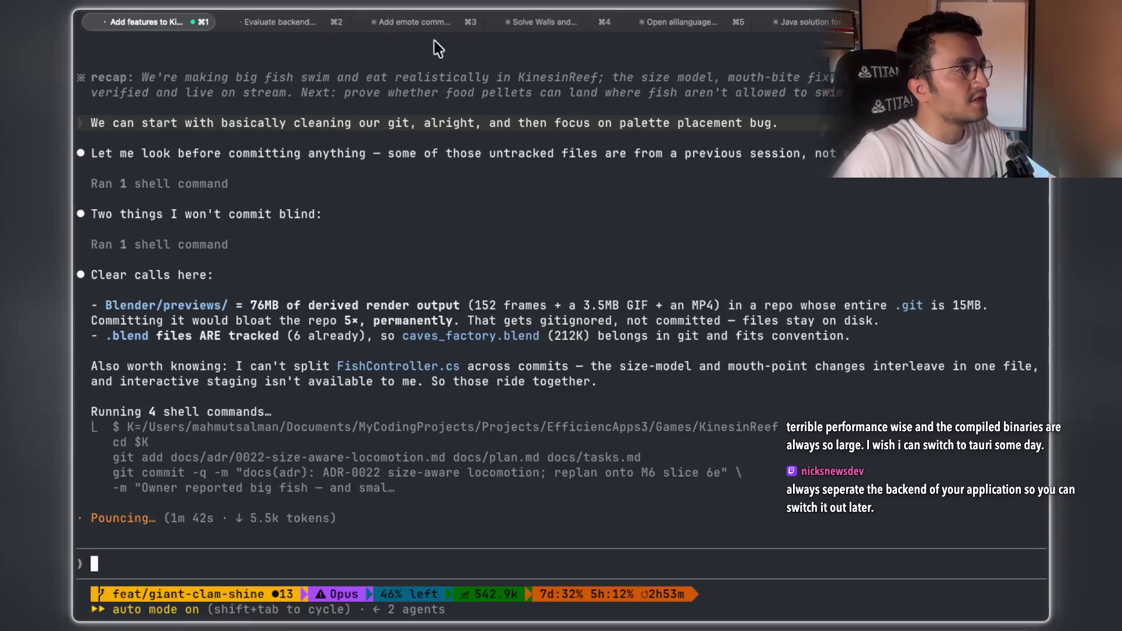
click(807, 23)
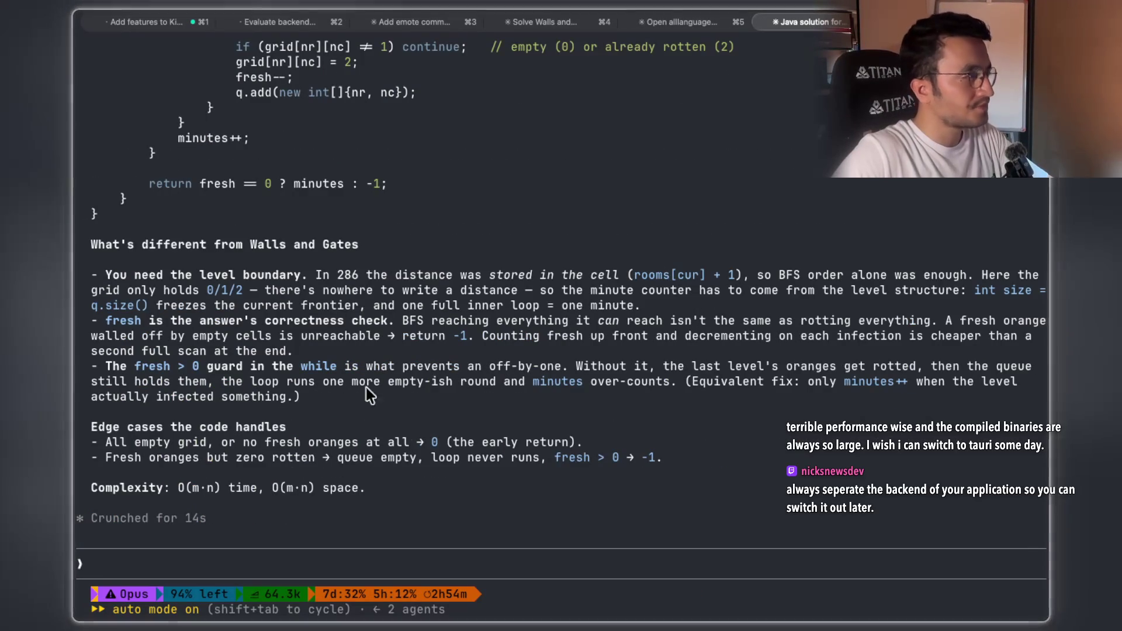
scroll(317, 324, up, 10)
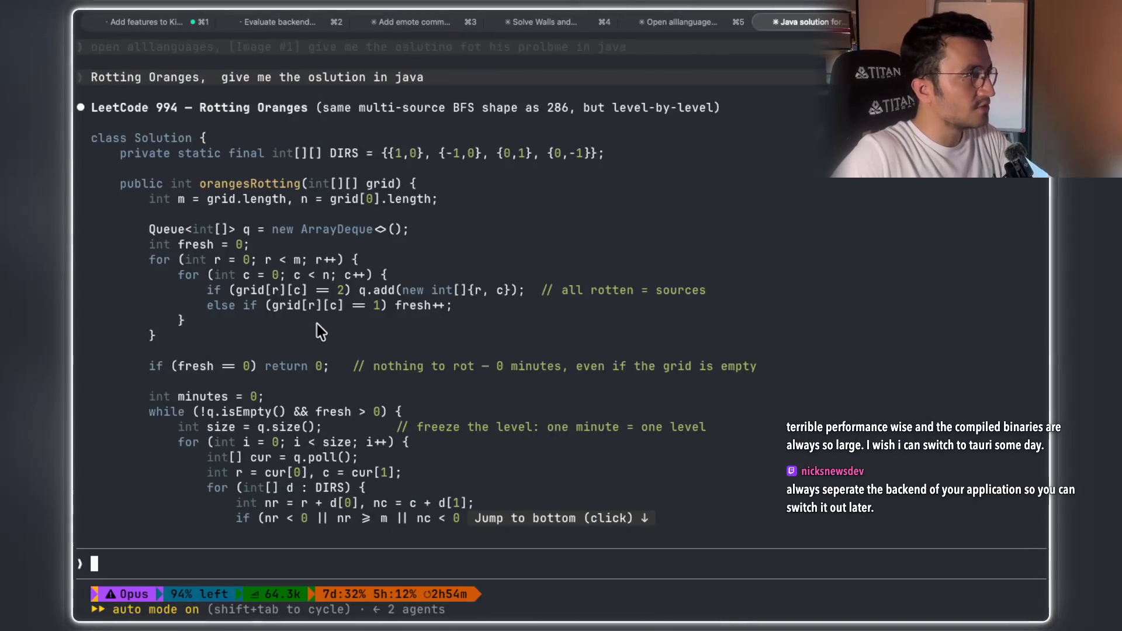
scroll(317, 324, up, 1)
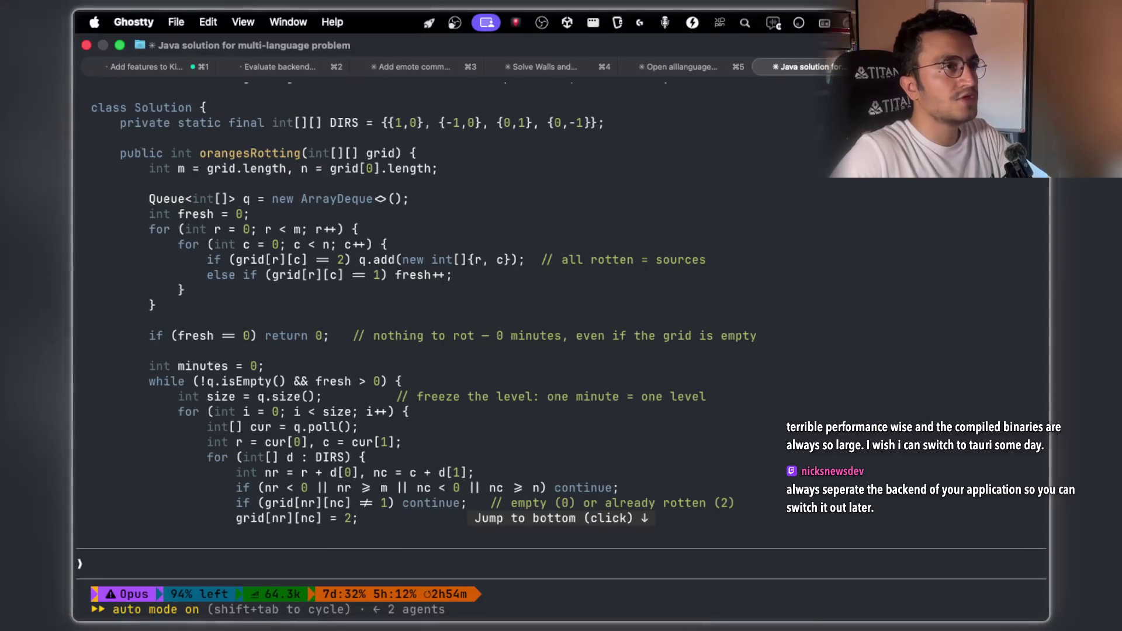
Take a CleanShot X scrolling capture of the complete Rotting Oranges Java code
click(862, 23)
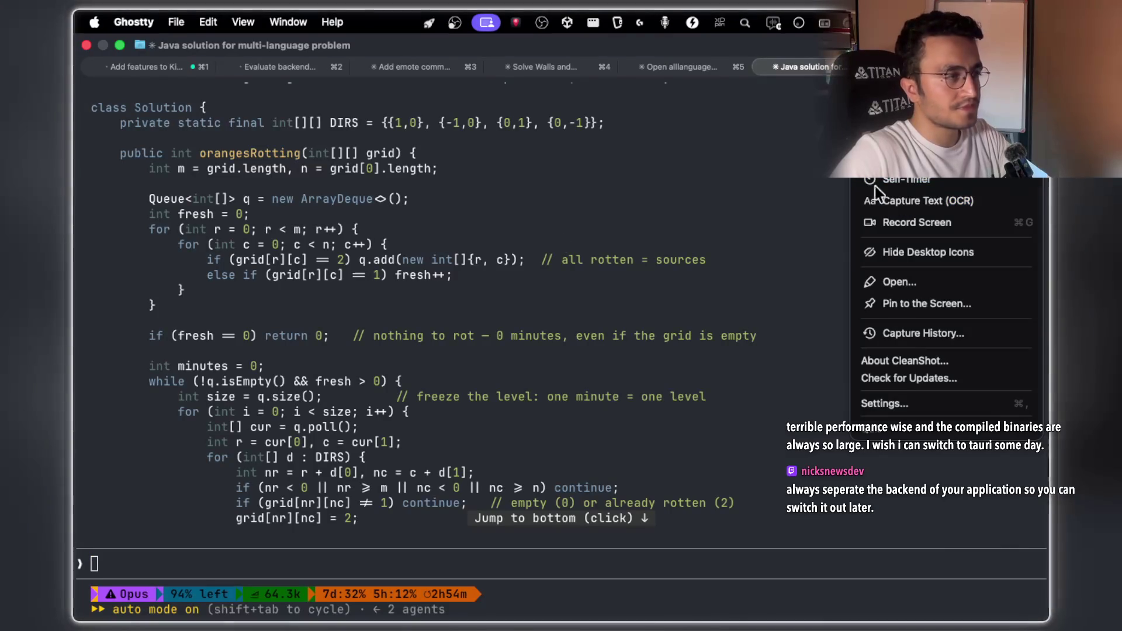
click(904, 158)
mouse_move(93, 100)
mouse_down()
mouse_move(739, 440)
mouse_move(778, 506)
mouse_up()
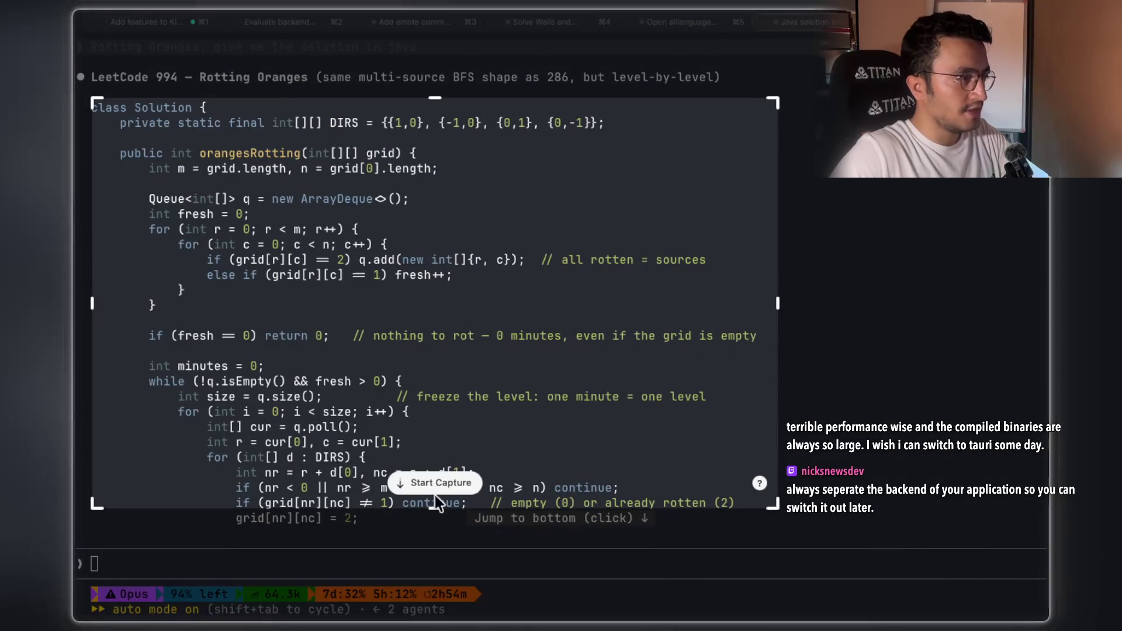
click(420, 486)
scroll(650, 328, down, 5)
scroll(650, 327, down, 3)
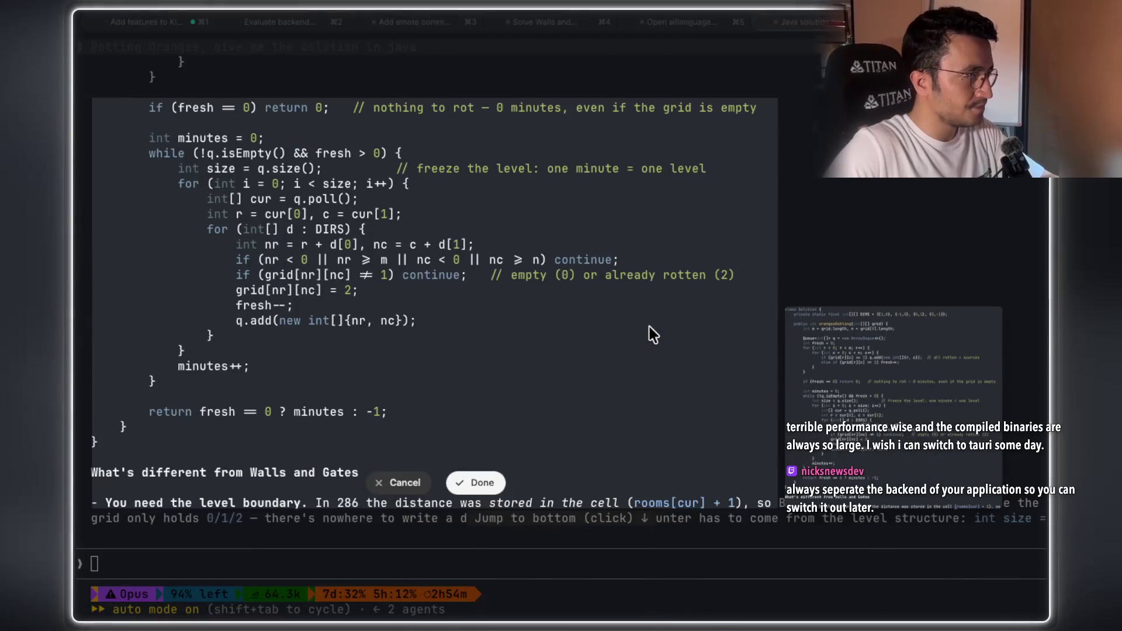
click(473, 484)
key(super+Tab)
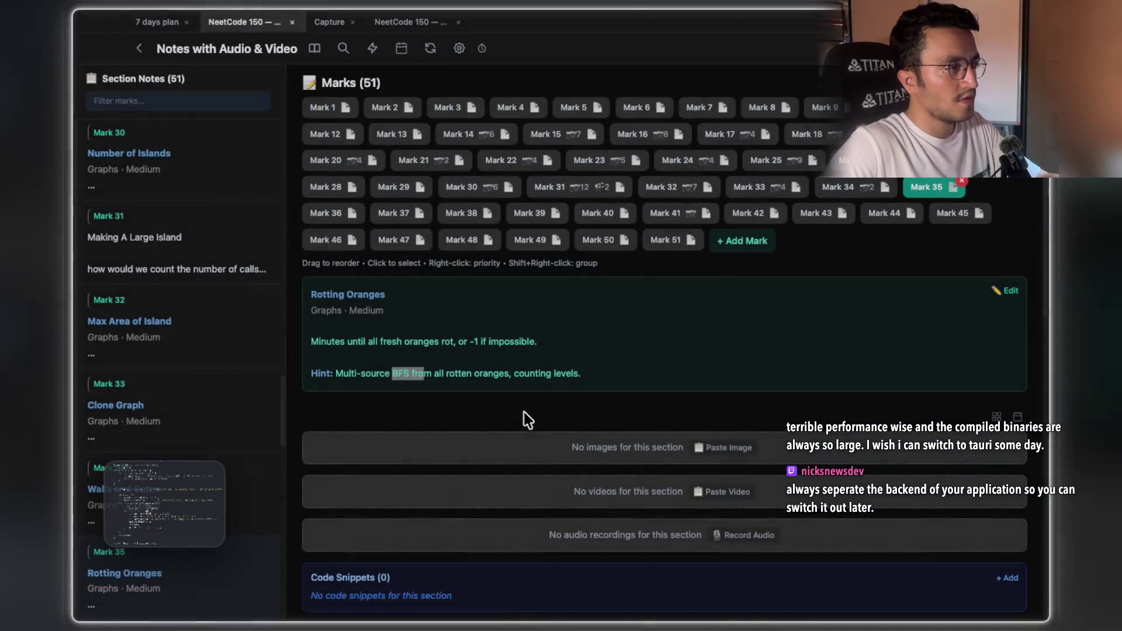
Paste the code screenshot under Mark 35 and copy the Rotting Oranges title
click(718, 449)
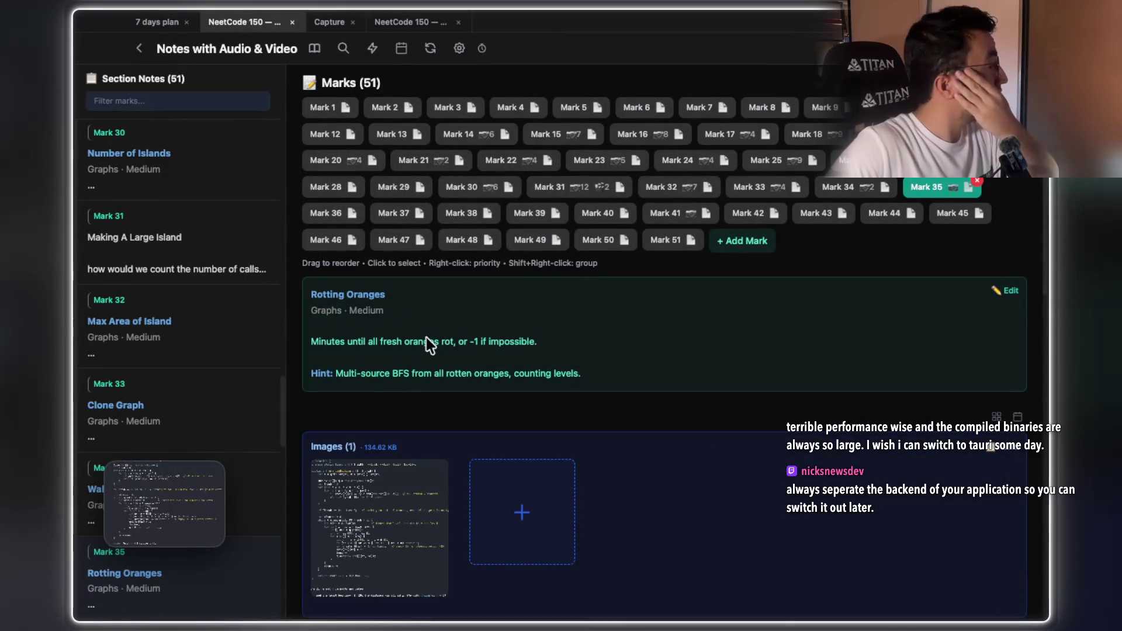
drag(388, 296, 311, 297)
key(super+c)
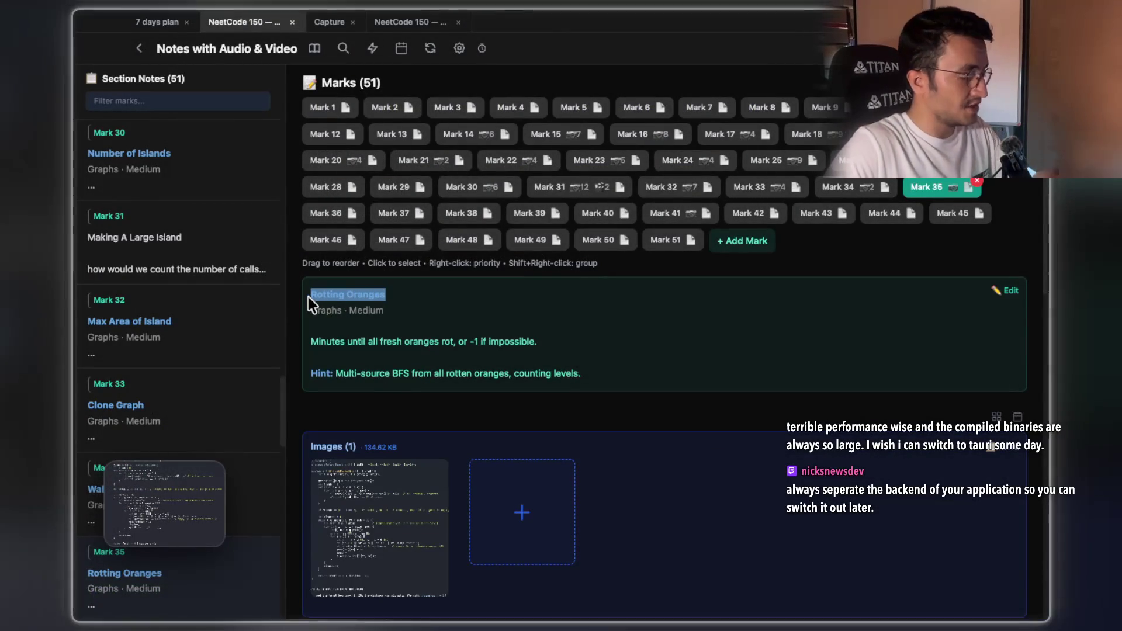
key(super+Tab)
key(super+Tab)
key(super+Tab)
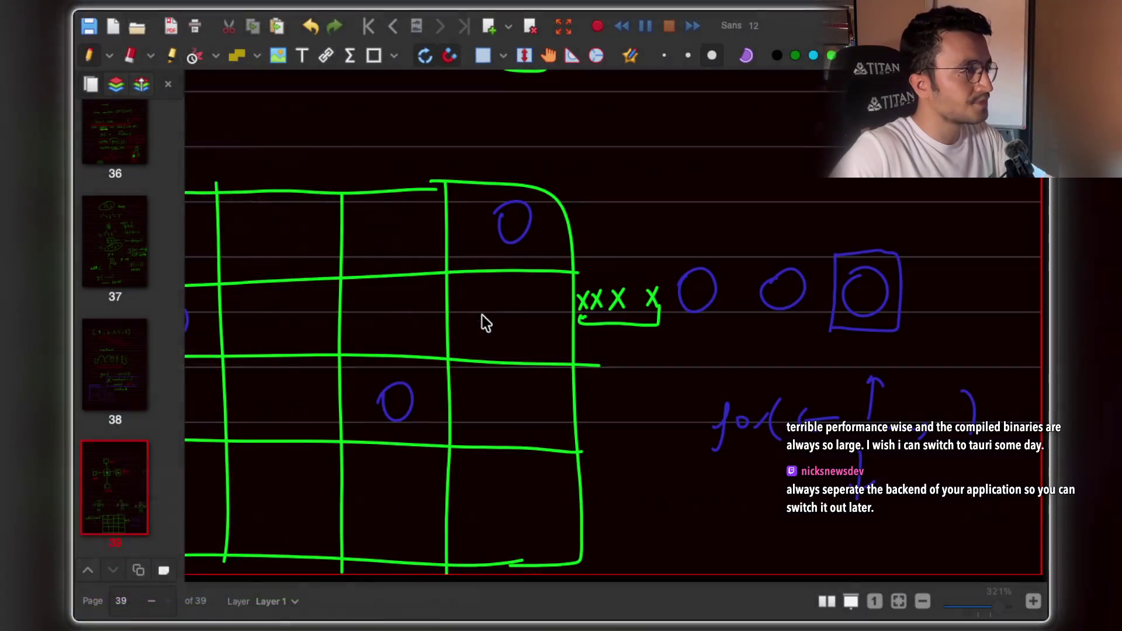
Search 'Rotting Oranges leetcode' in a new Chrome tab and open the LeetCode 994 problem
key(super+t)
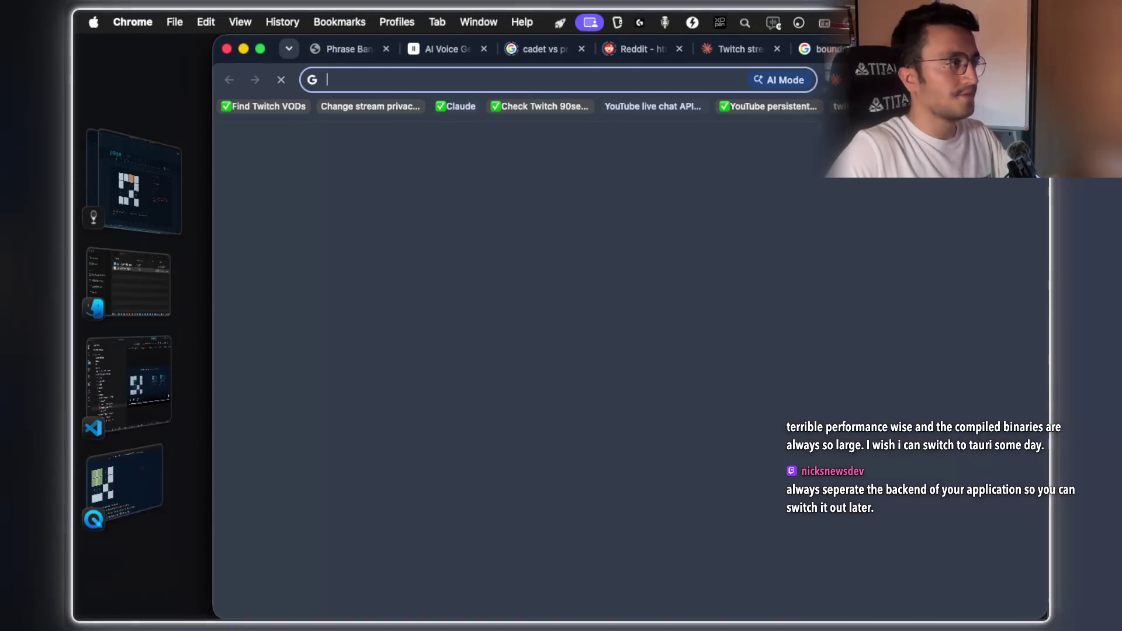
key(super+v)
text(leet)
key(Return)
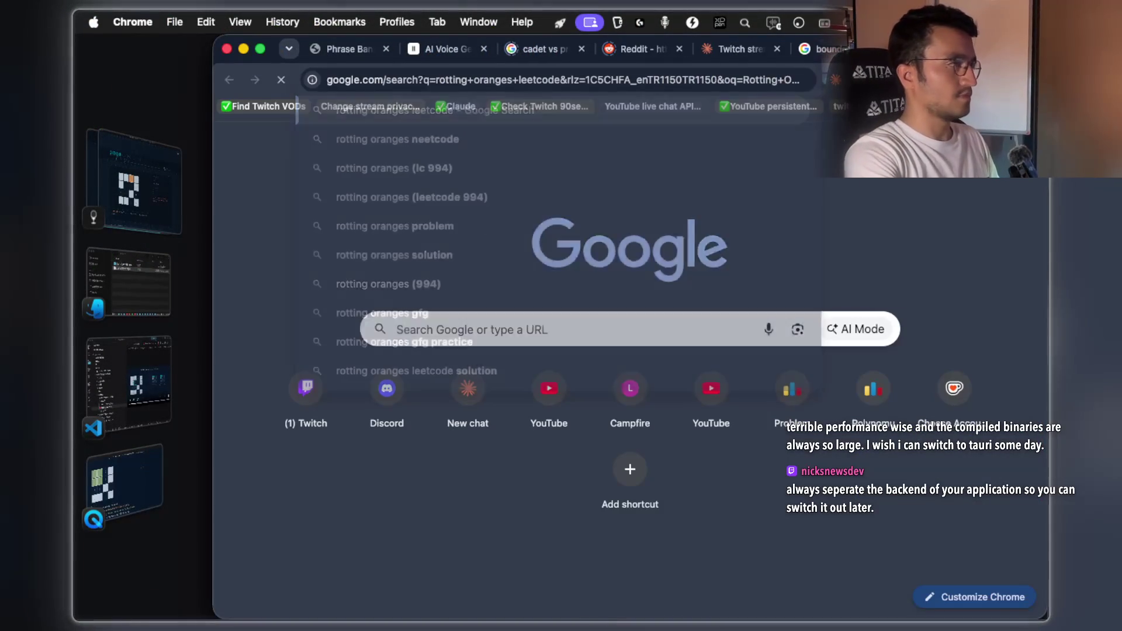
click(365, 259)
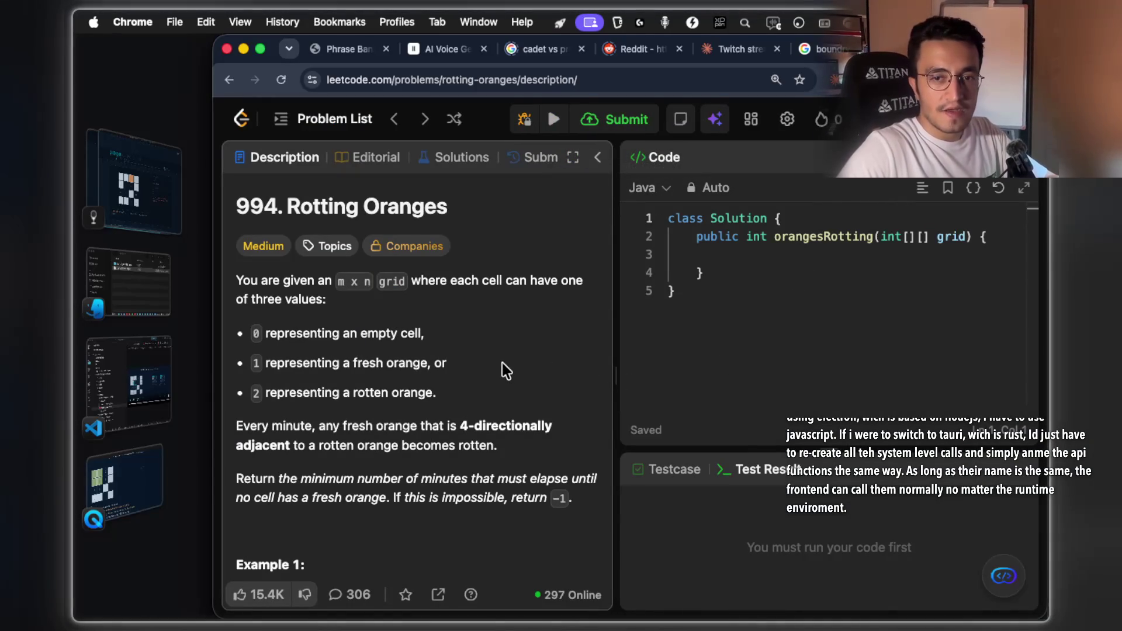
Scroll the description to Examples 1 and 2 and screenshot them with their orange grids
scroll(500, 363, down, 2)
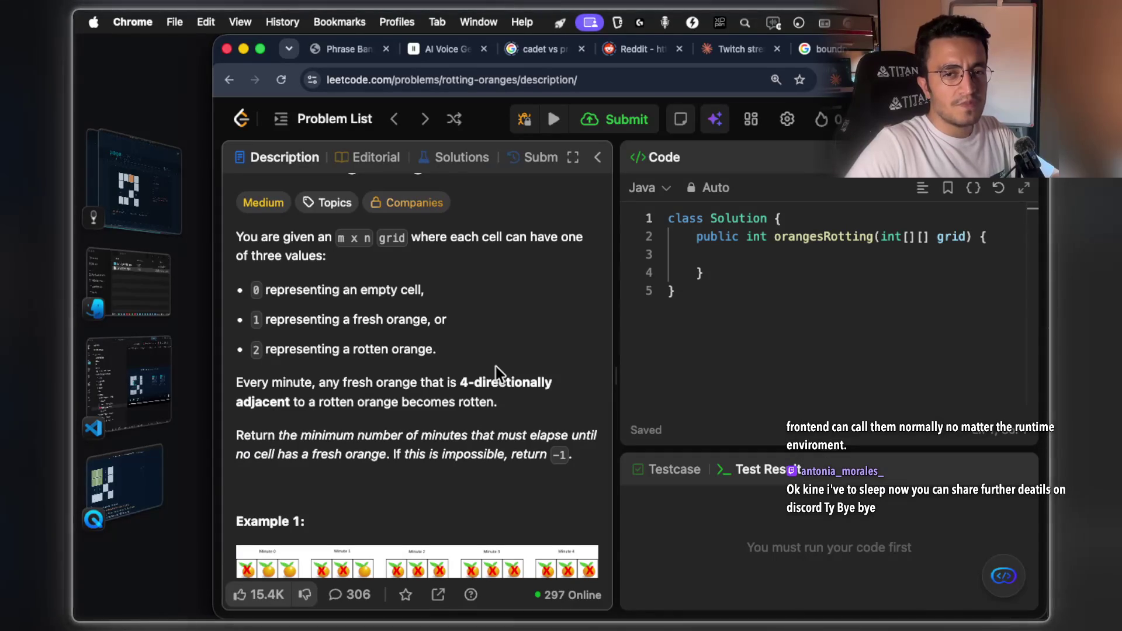
scroll(495, 366, down, 5)
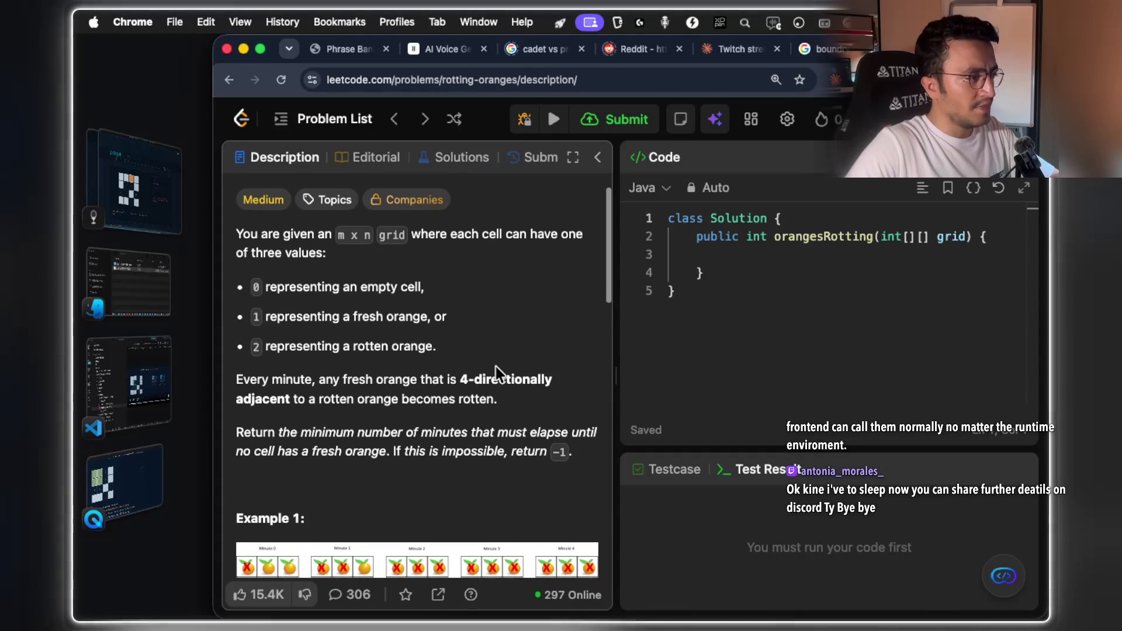
scroll(495, 366, down, 5)
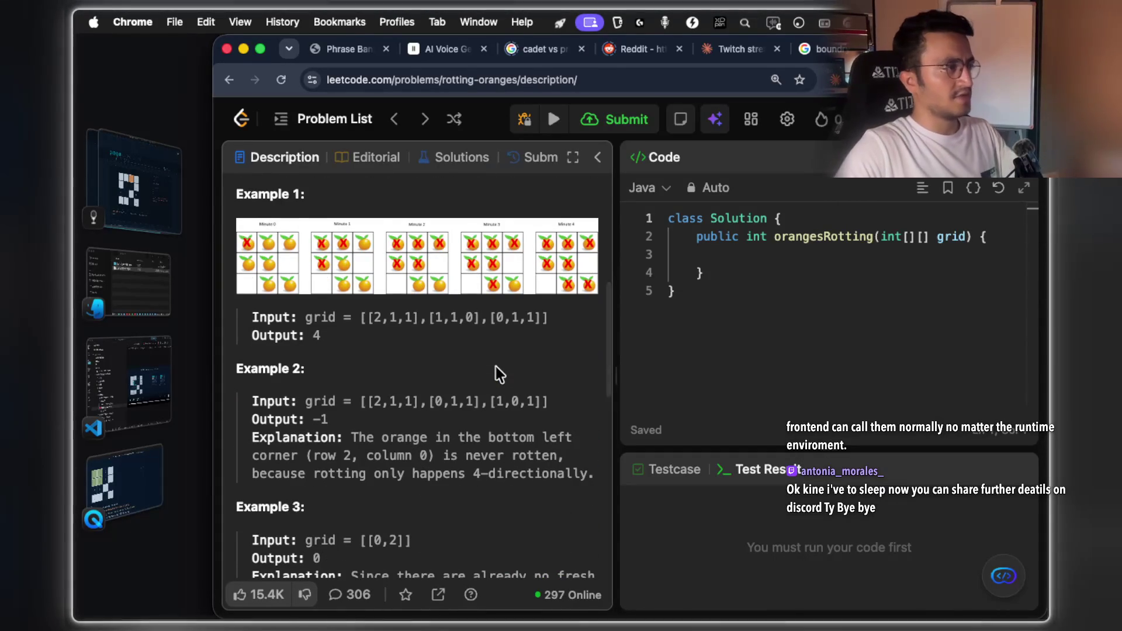
key(super+shift+4)
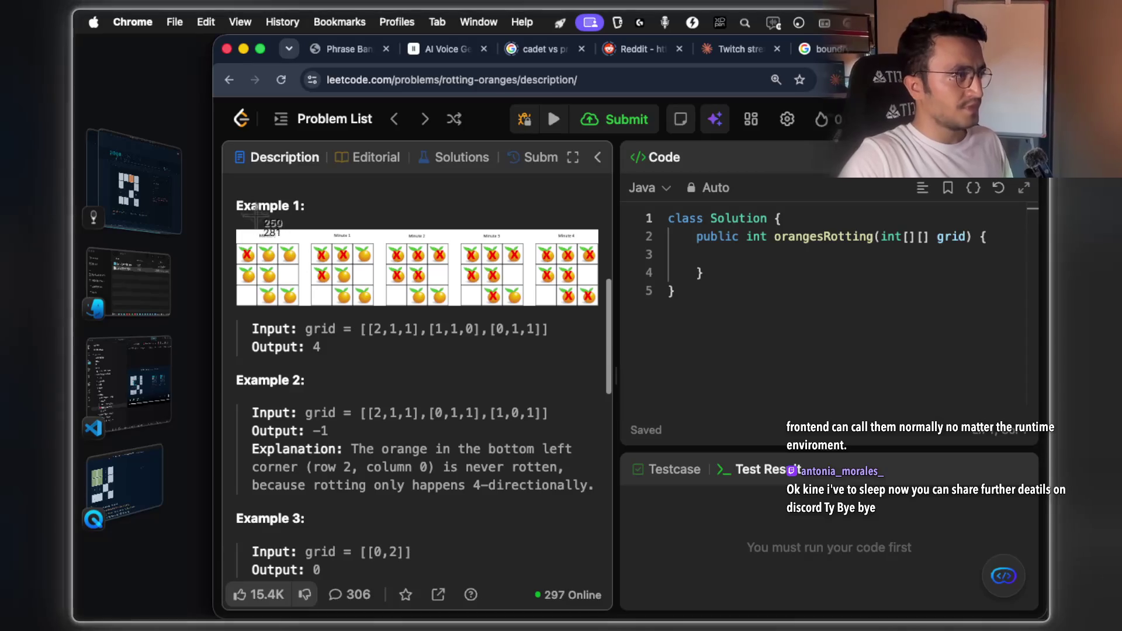
mouse_move(226, 186)
mouse_down()
mouse_move(518, 459)
mouse_move(628, 540)
mouse_move(601, 493)
mouse_up()
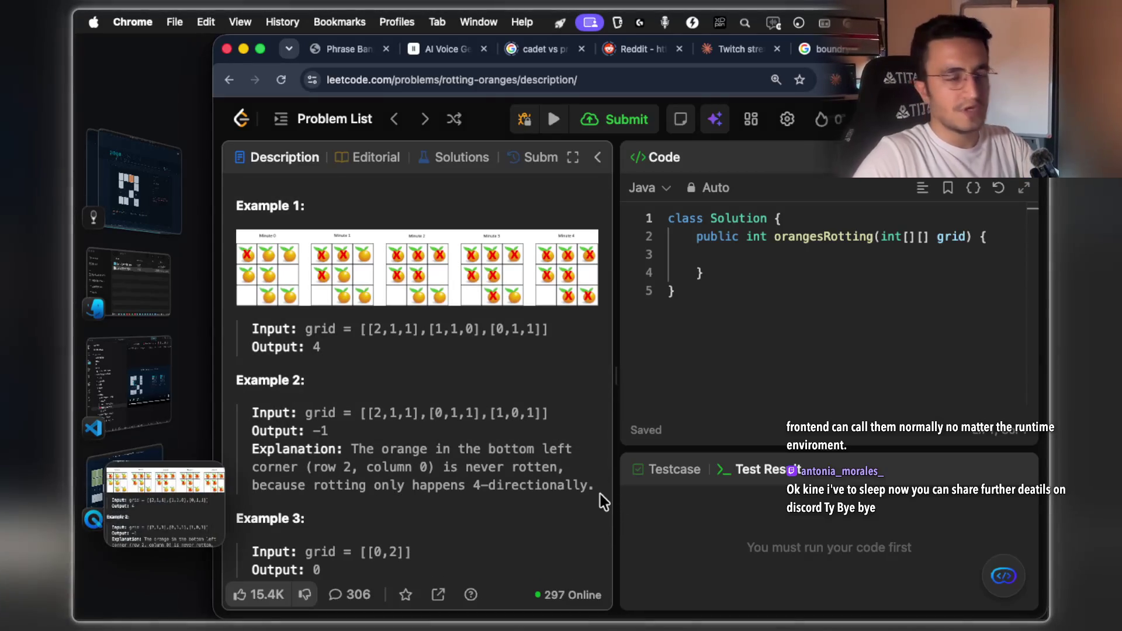
Paste the LeetCode examples screenshot as the second image under the Rotting Oranges mark
key(super+Tab)
key(super+Tab)
key(ctrl+v)
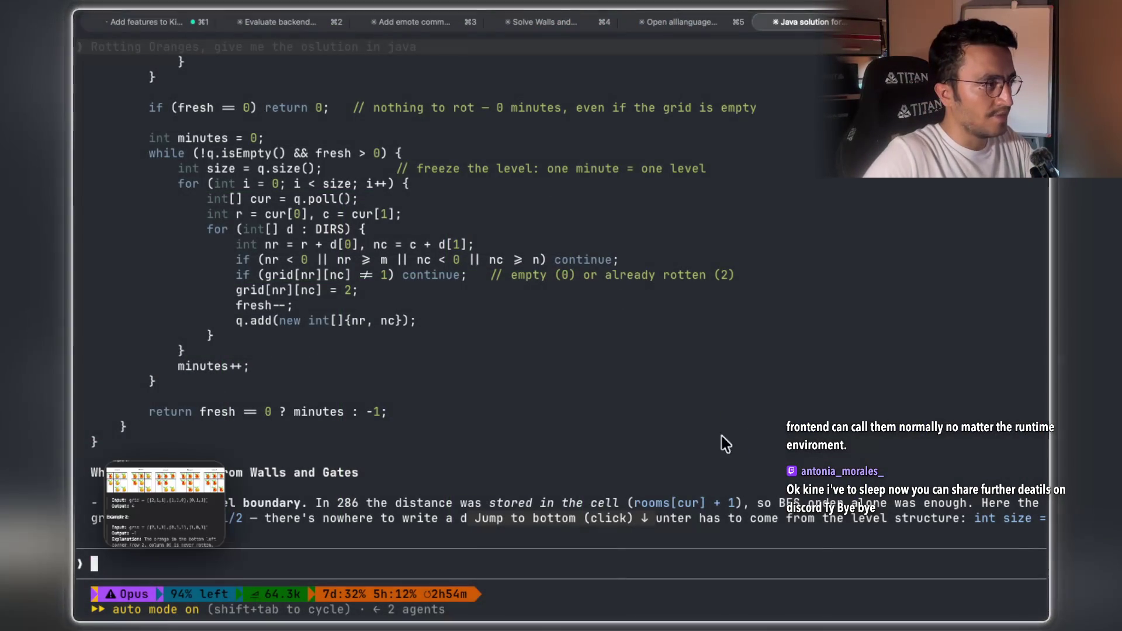
key(super+Tab)
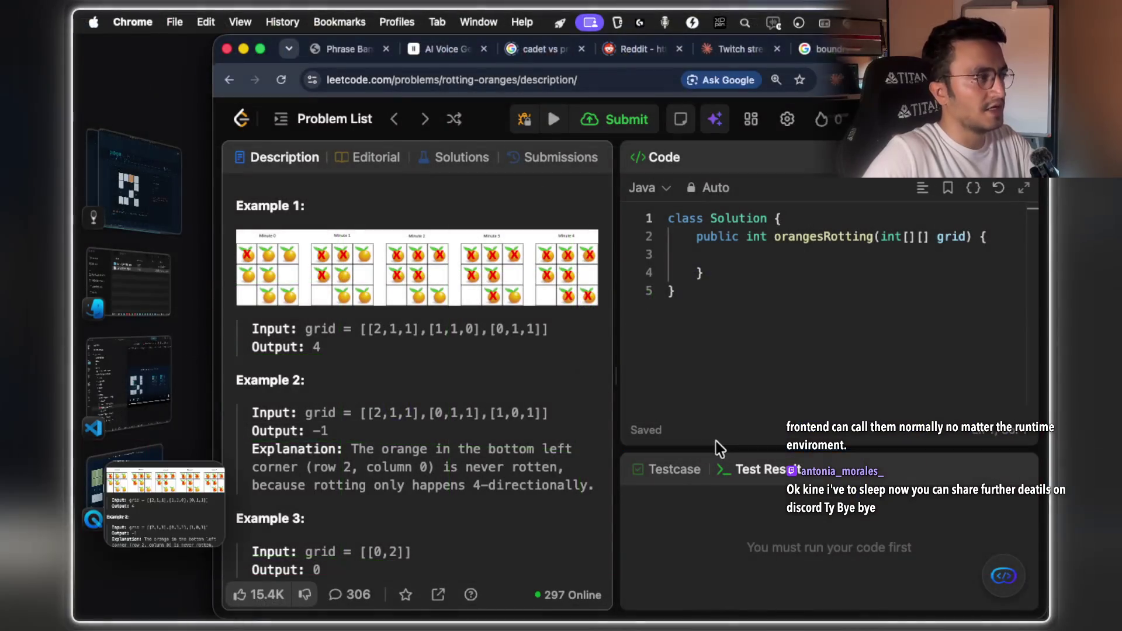
key(super+Tab)
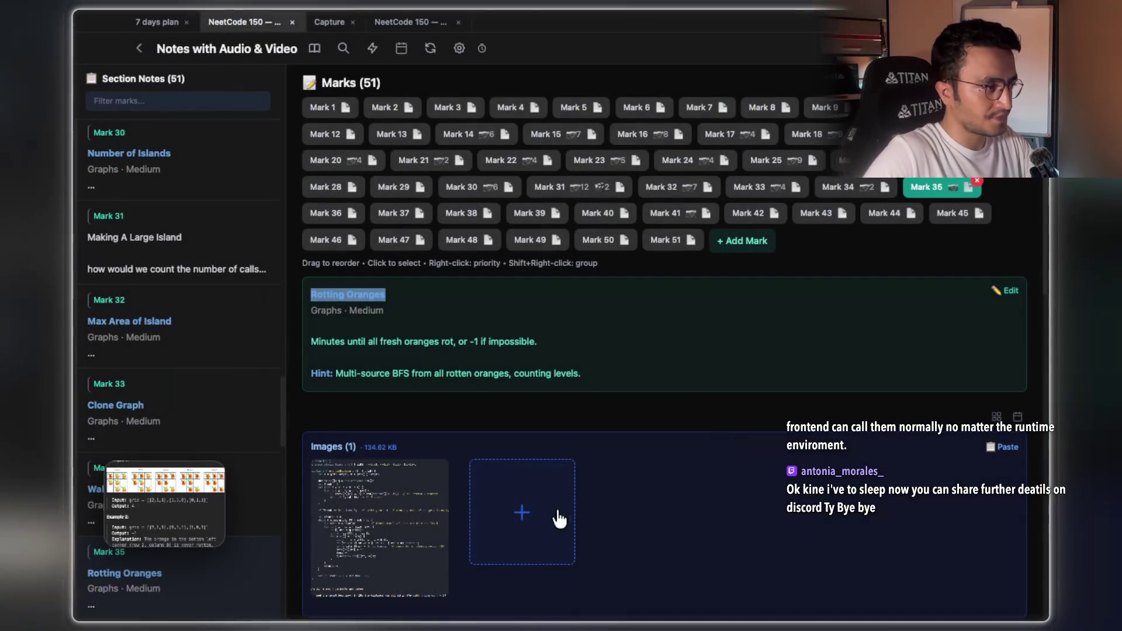
click(559, 517)
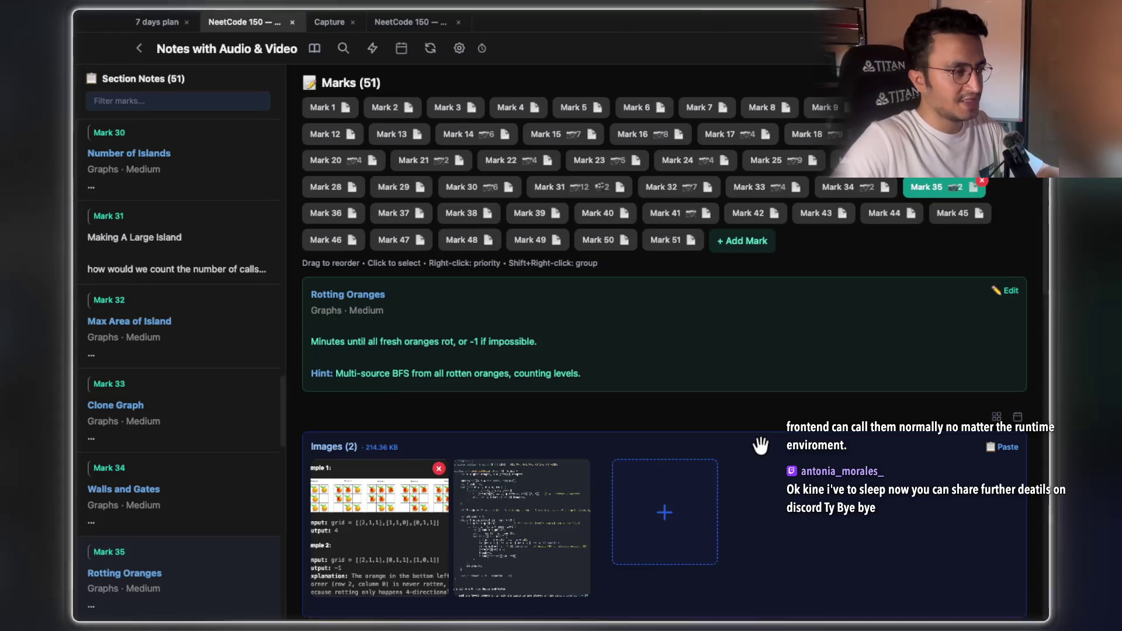
Open the Java solution screenshot in the mask editor, then close the overlay with Escape
scroll(798, 467, down, 2)
click(571, 446)
right_click(689, 222)
click(756, 343)
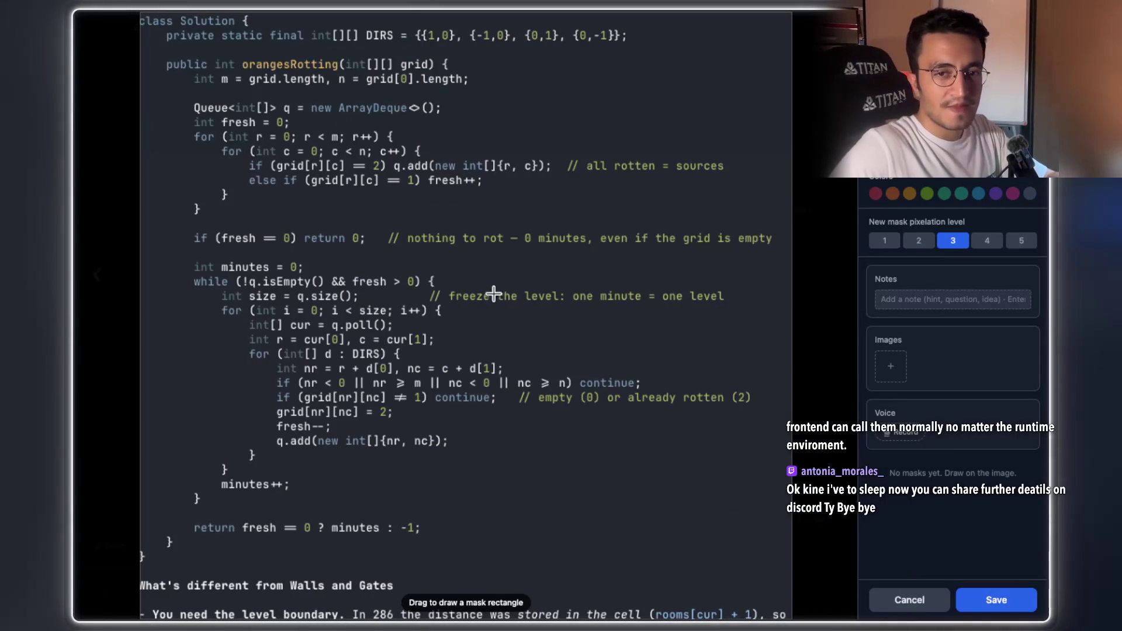
key(Escape)
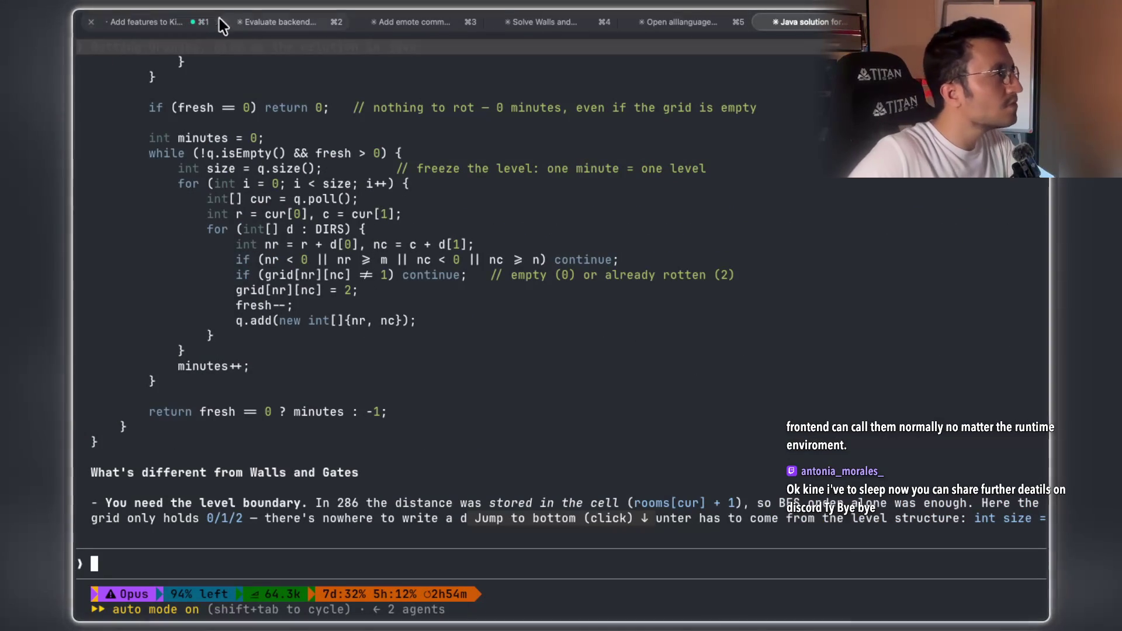
Open the 'Evaluate backend…' conversation and read its Electron TypeScript and FastAPI backend answer
click(274, 21)
scroll(373, 300, up, 15)
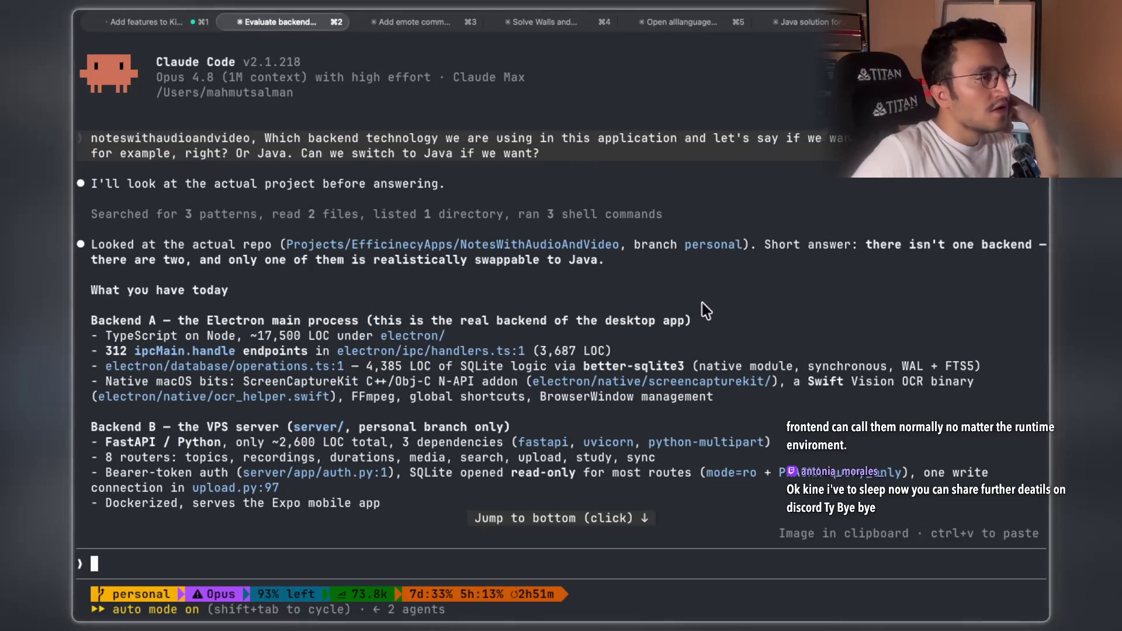
drag(215, 321, 675, 323)
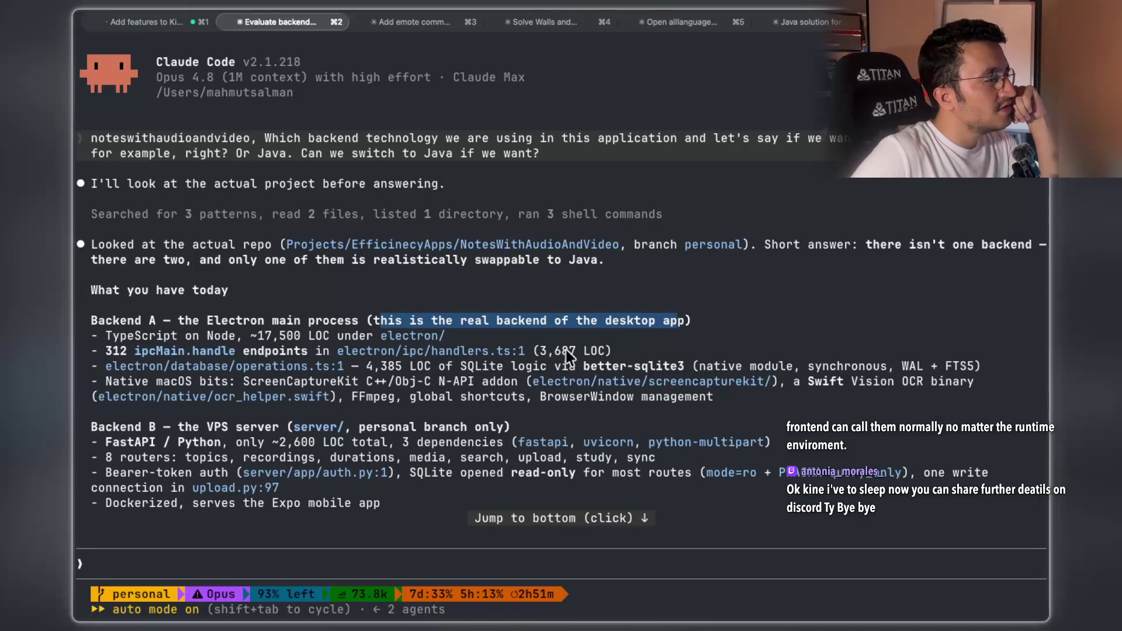
mouse_move(404, 367)
mouse_down()
mouse_move(925, 375)
mouse_move(903, 393)
mouse_up()
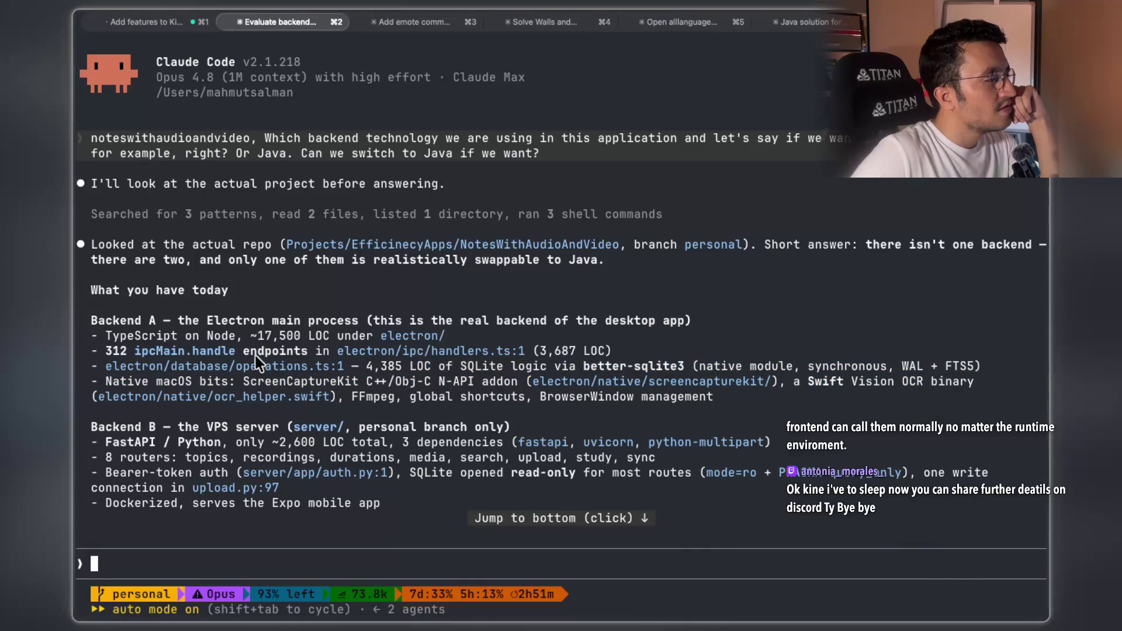
drag(193, 427, 357, 472)
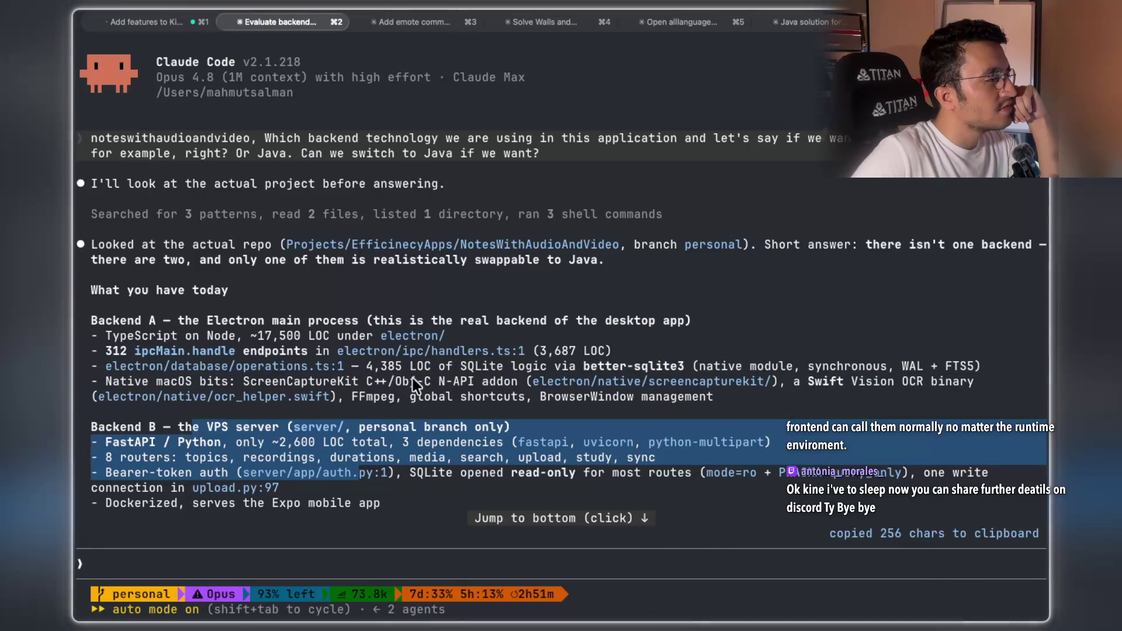
drag(241, 337, 100, 331)
scroll(408, 338, down, 3)
scroll(408, 337, down, 1)
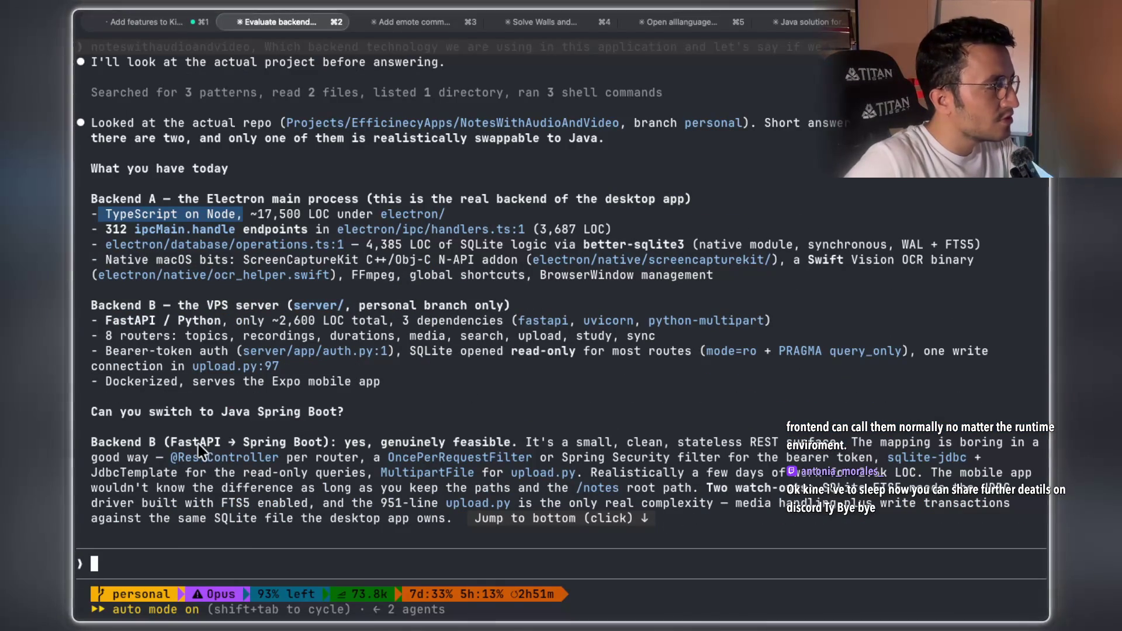
drag(176, 441, 459, 444)
scroll(542, 363, down, 3)
drag(703, 305, 750, 297)
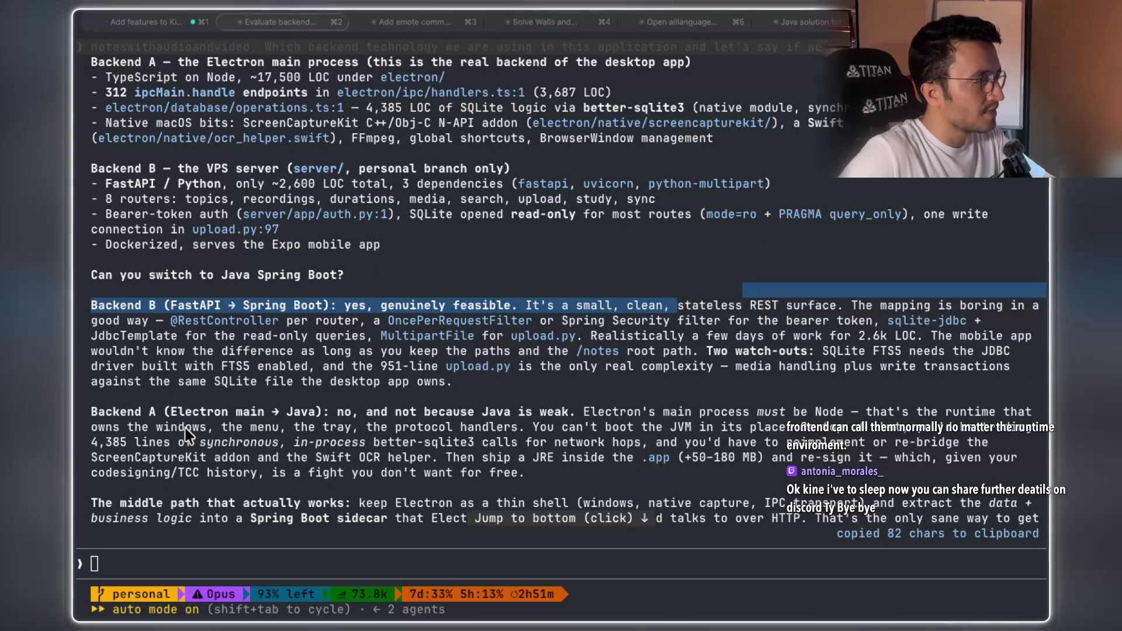
double_click(307, 412)
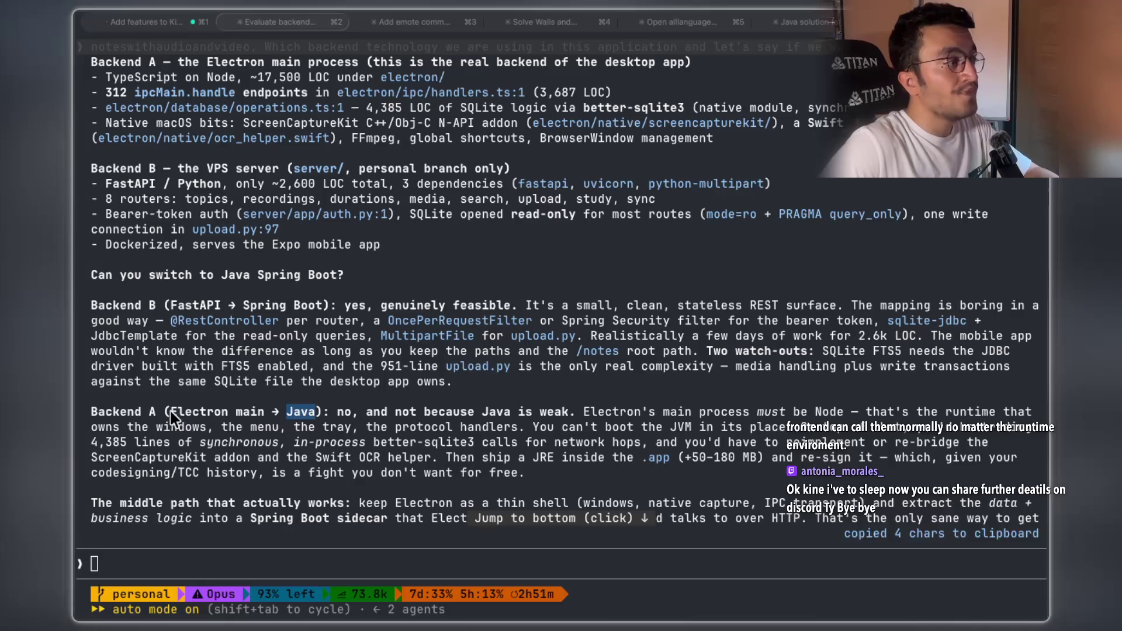
drag(354, 412, 436, 411)
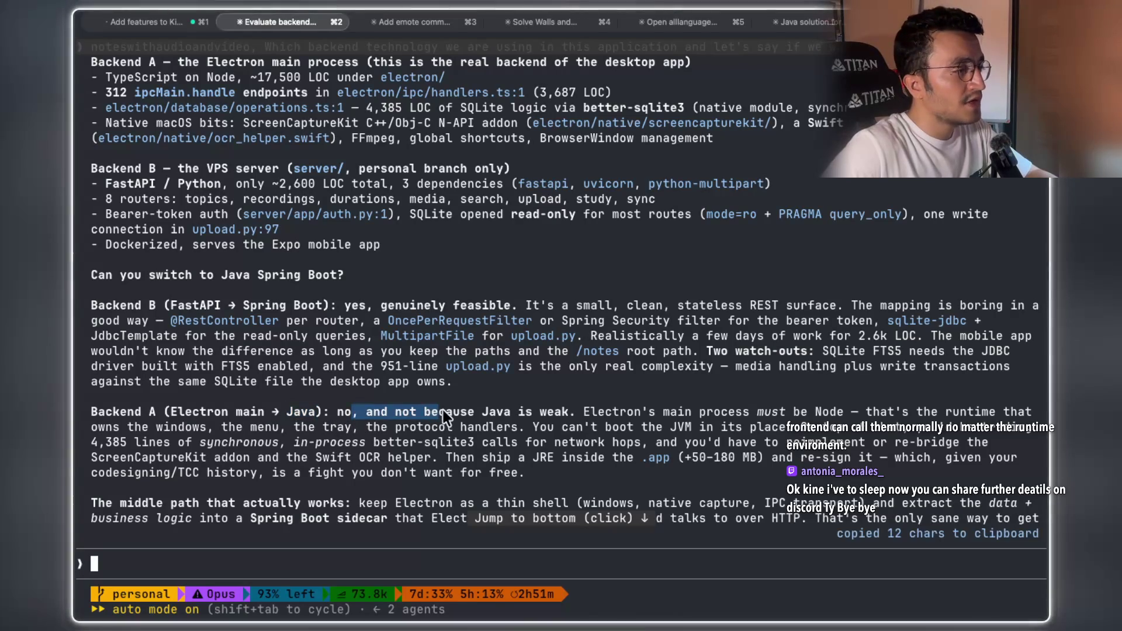
mouse_move(667, 411)
mouse_down()
mouse_move(815, 429)
mouse_move(844, 413)
mouse_move(584, 414)
mouse_up()
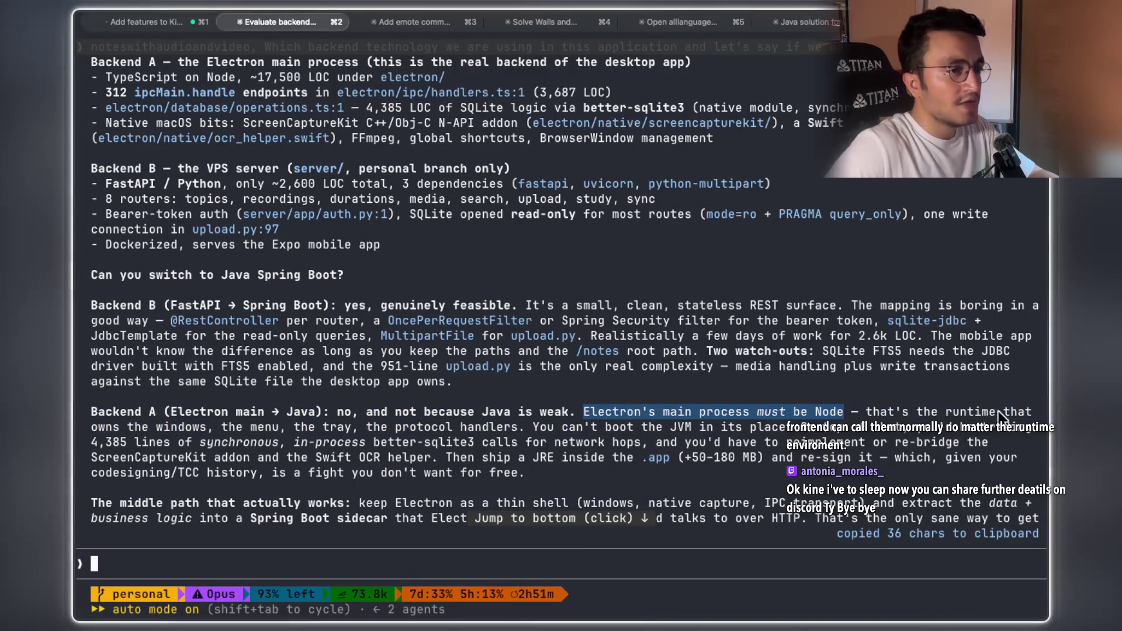
drag(134, 426, 191, 429)
drag(278, 429, 374, 427)
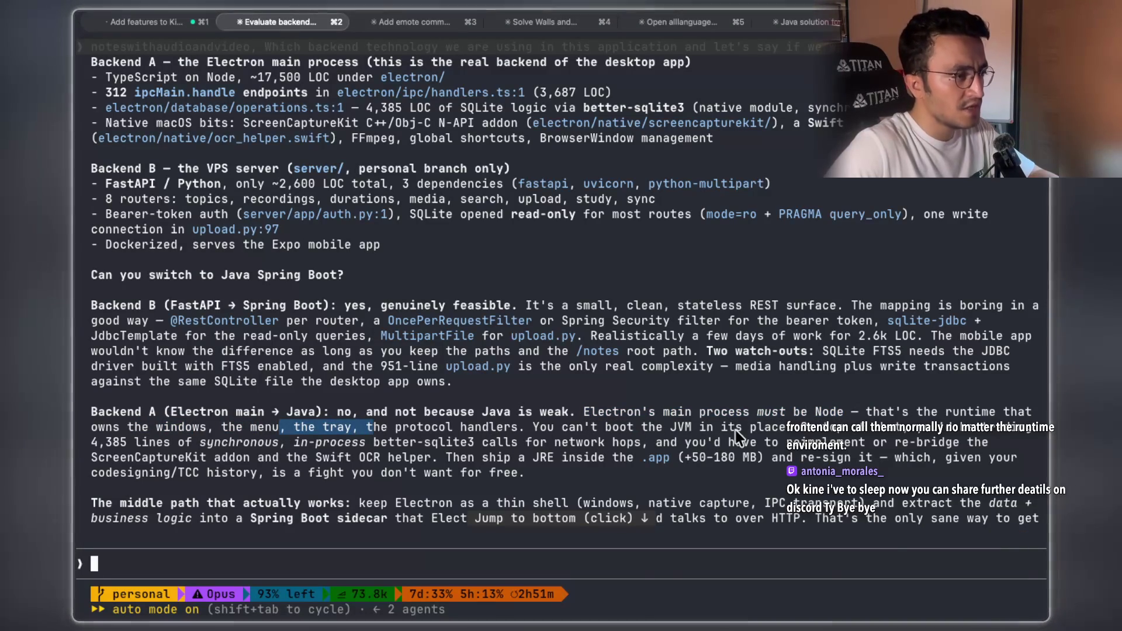
double_click(803, 431)
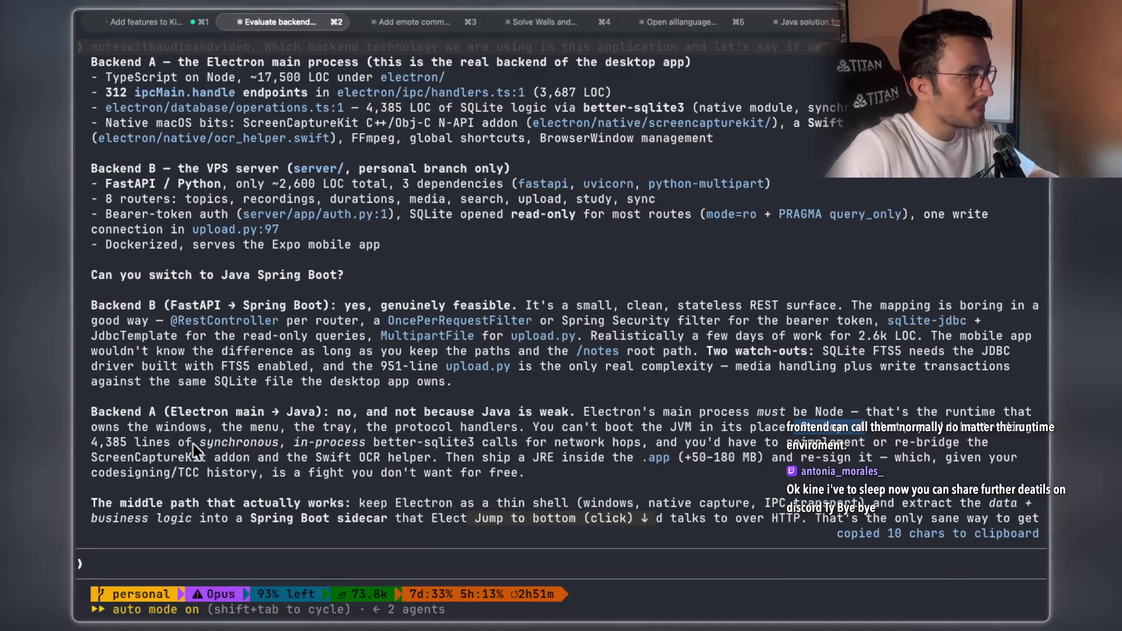
drag(193, 444, 276, 441)
mouse_move(368, 442)
mouse_down()
mouse_move(608, 453)
mouse_move(988, 444)
mouse_up()
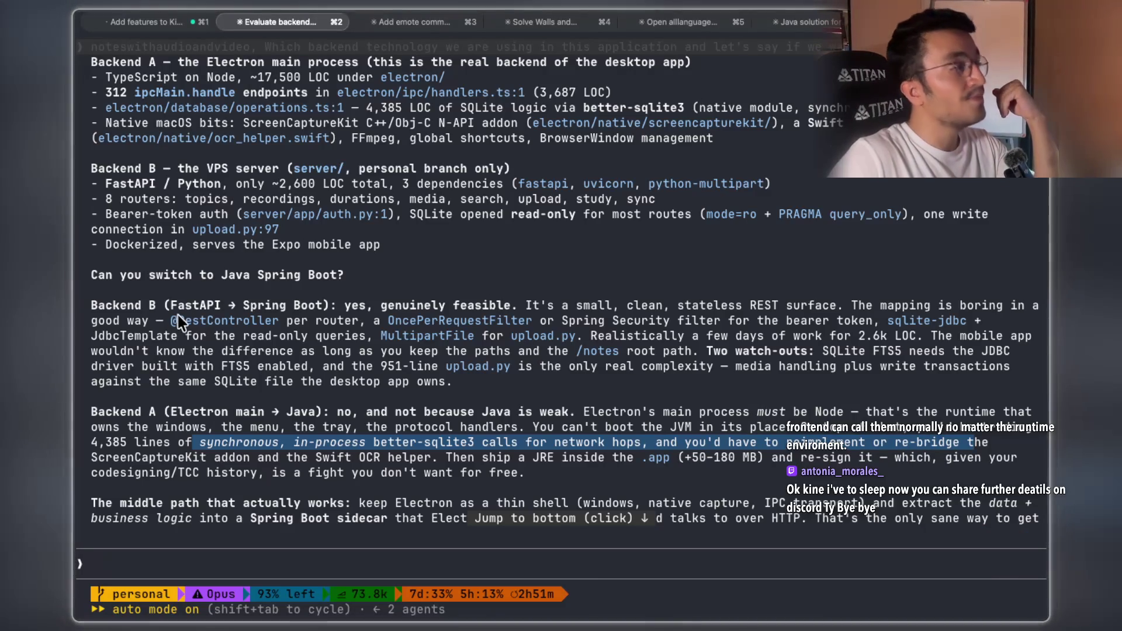
drag(170, 306, 202, 310)
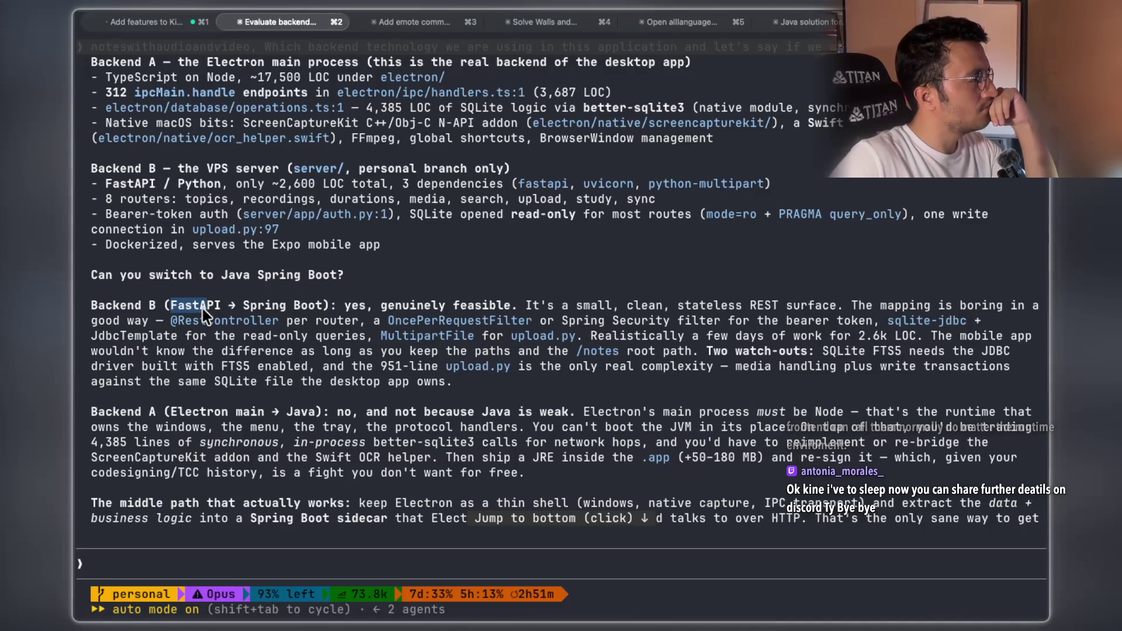
scroll(374, 306, down, 5)
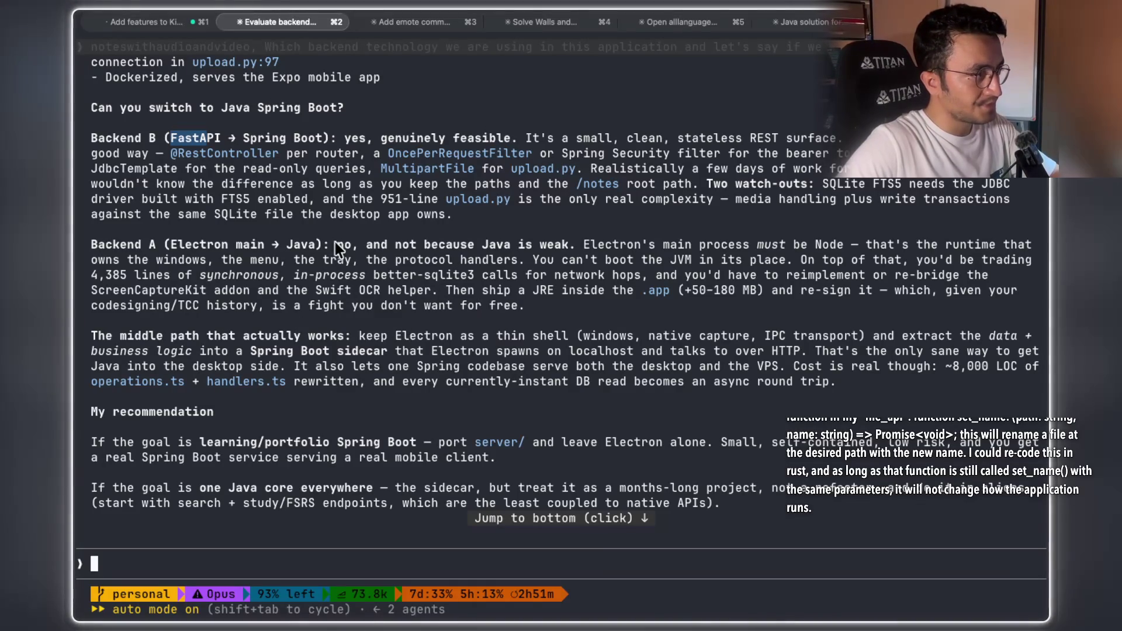
Highlight the Backend A sentence that Electron's main process must be Node, then begin dictation
drag(265, 242, 172, 251)
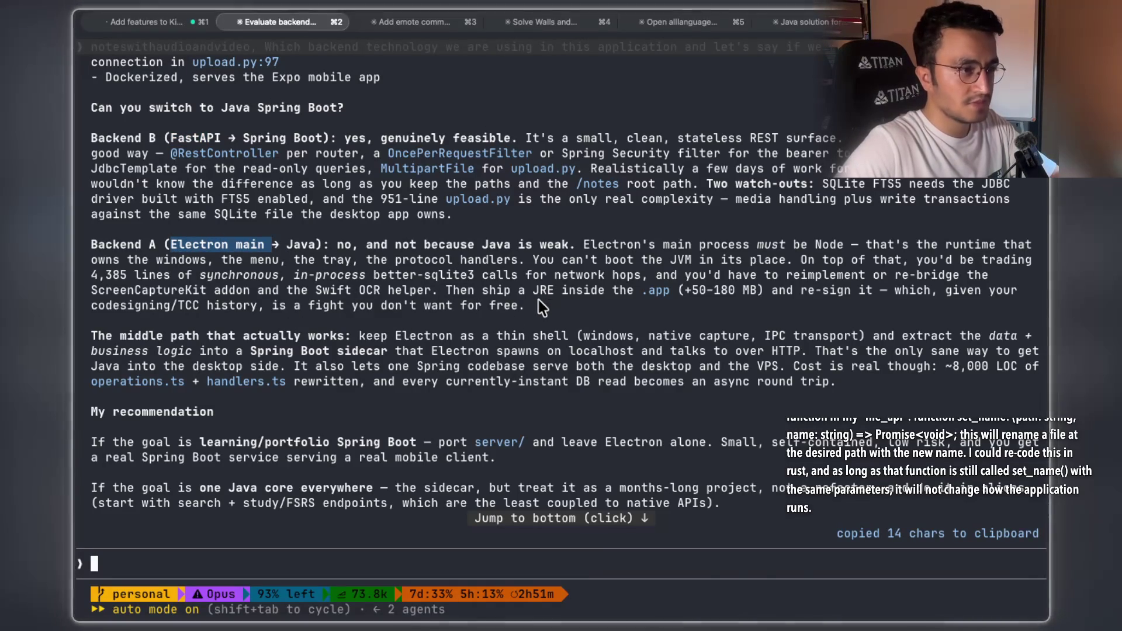
scroll(617, 309, down, 1)
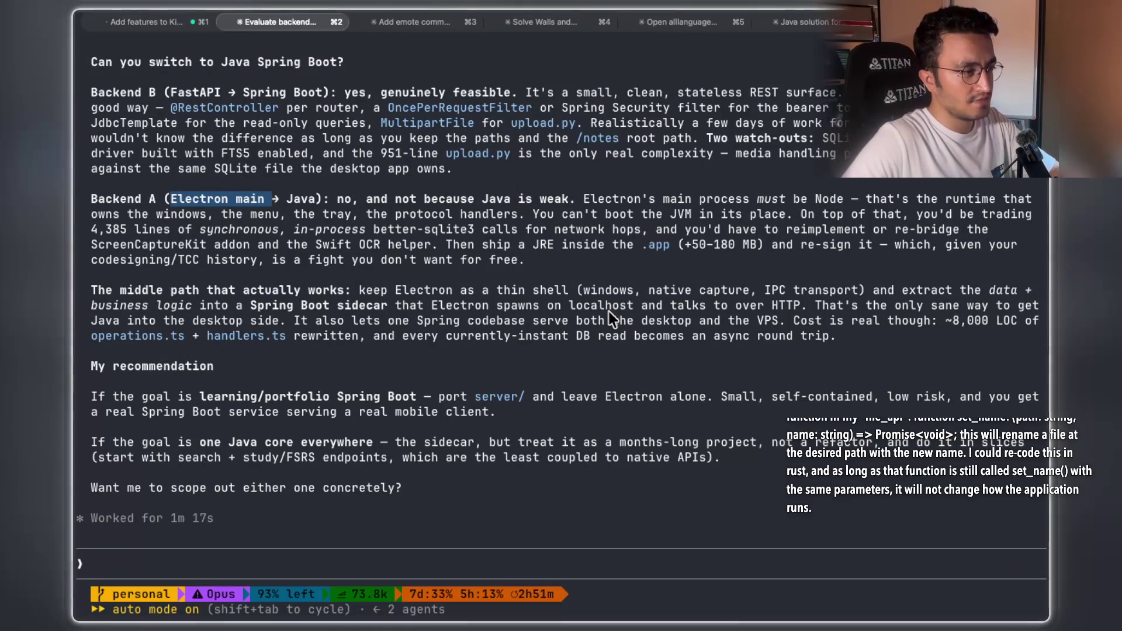
scroll(609, 310, up, 1)
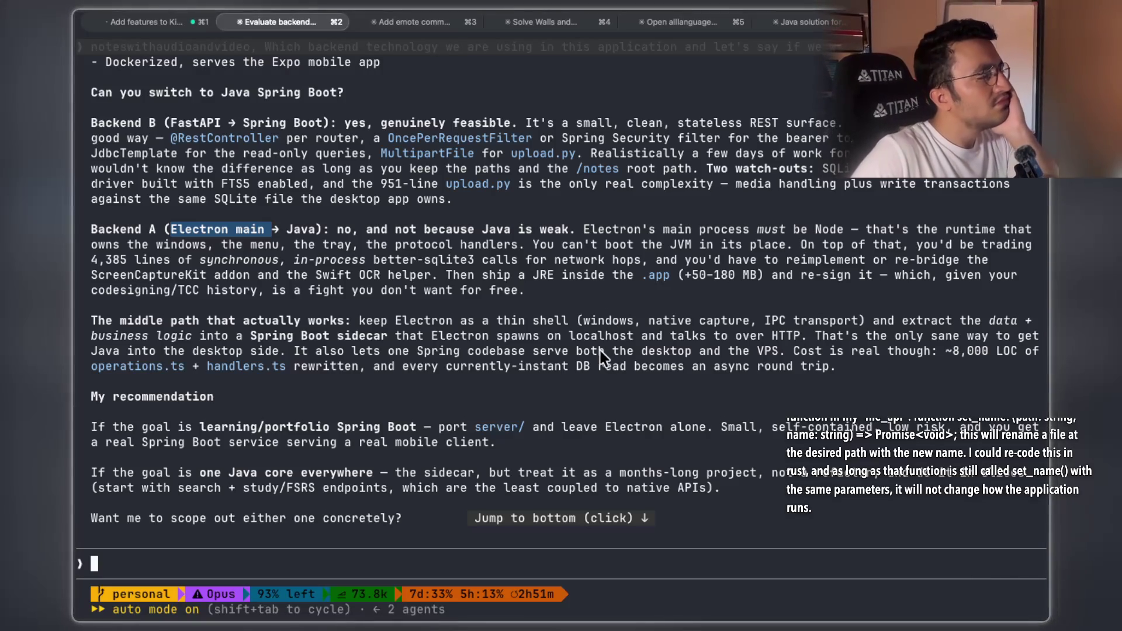
scroll(603, 351, down, 1)
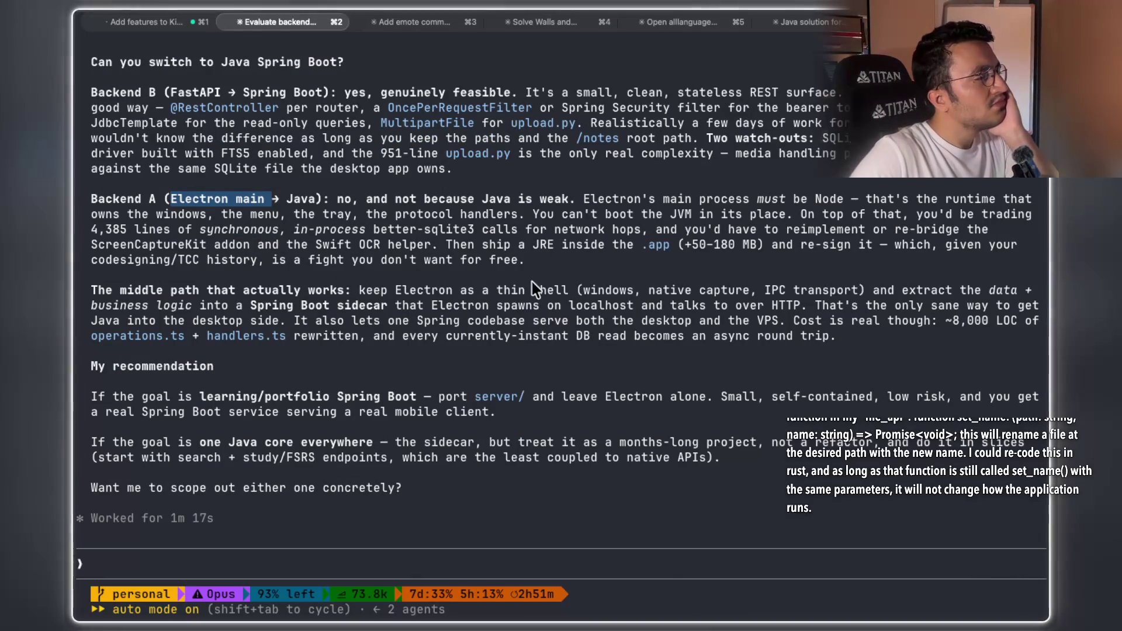
mouse_move(530, 261)
mouse_down()
mouse_move(367, 257)
mouse_move(75, 200)
mouse_up()
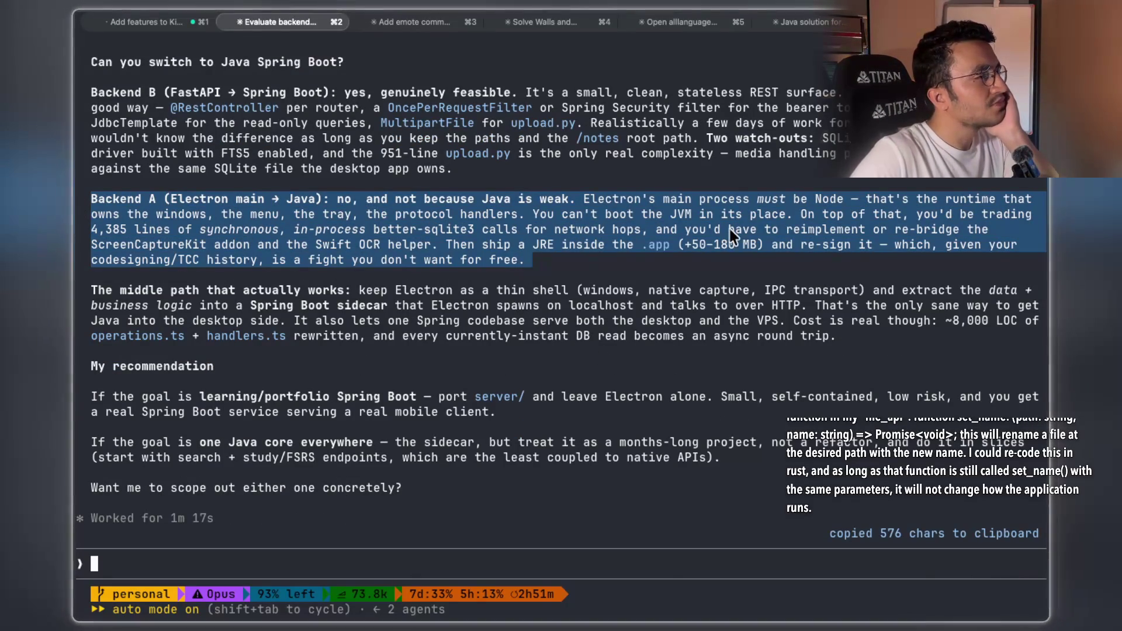
click(696, 233)
drag(579, 198, 721, 202)
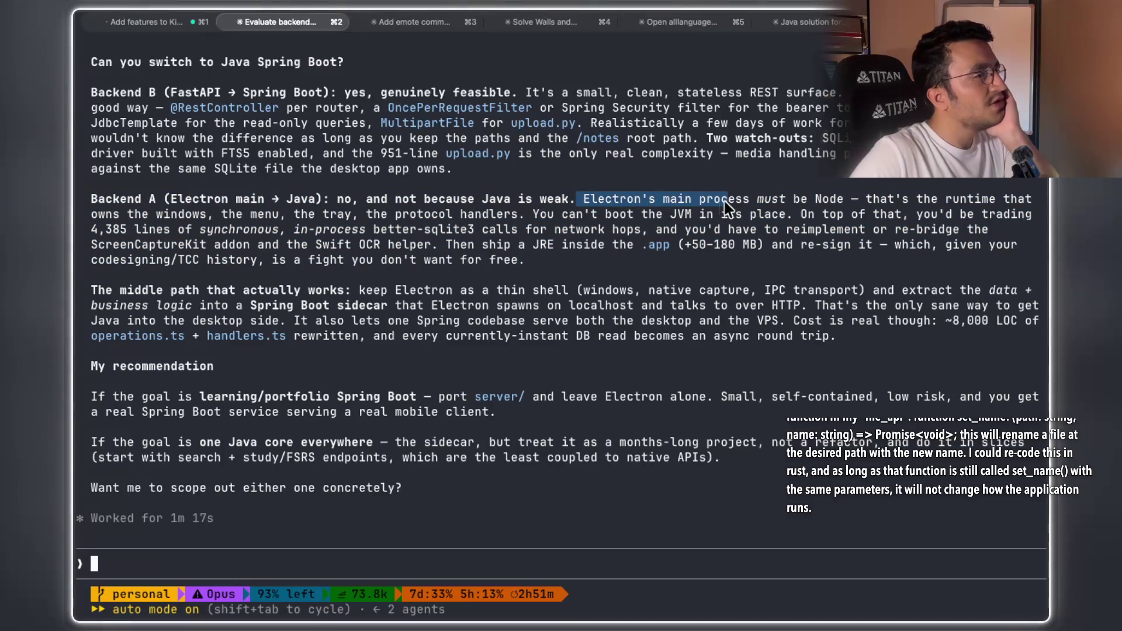
drag(792, 201, 846, 202)
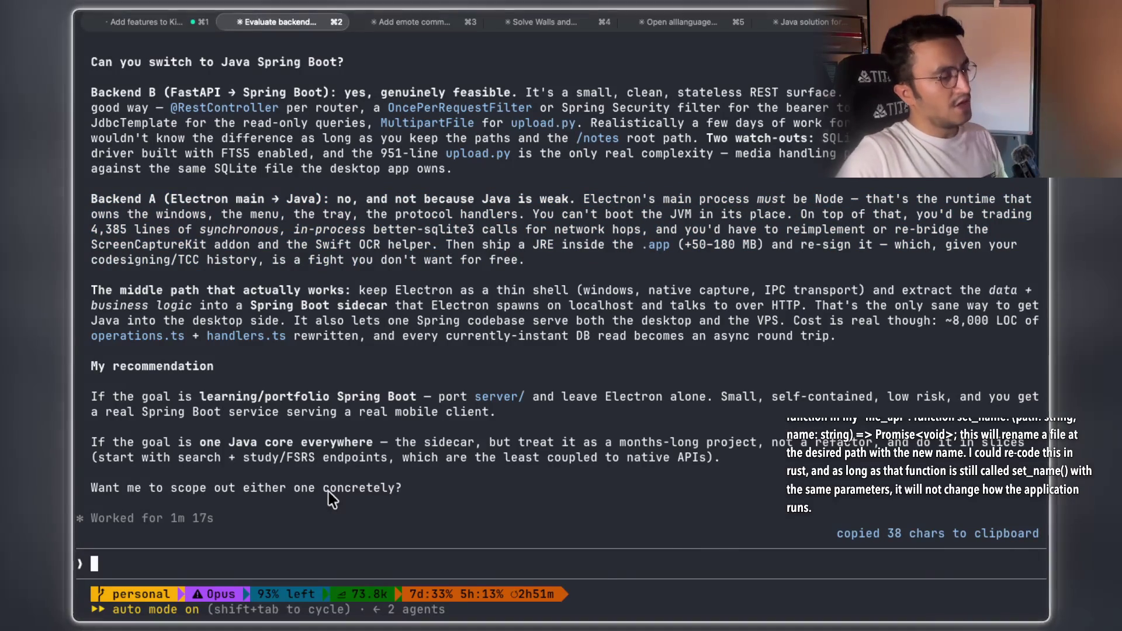
key(fn)
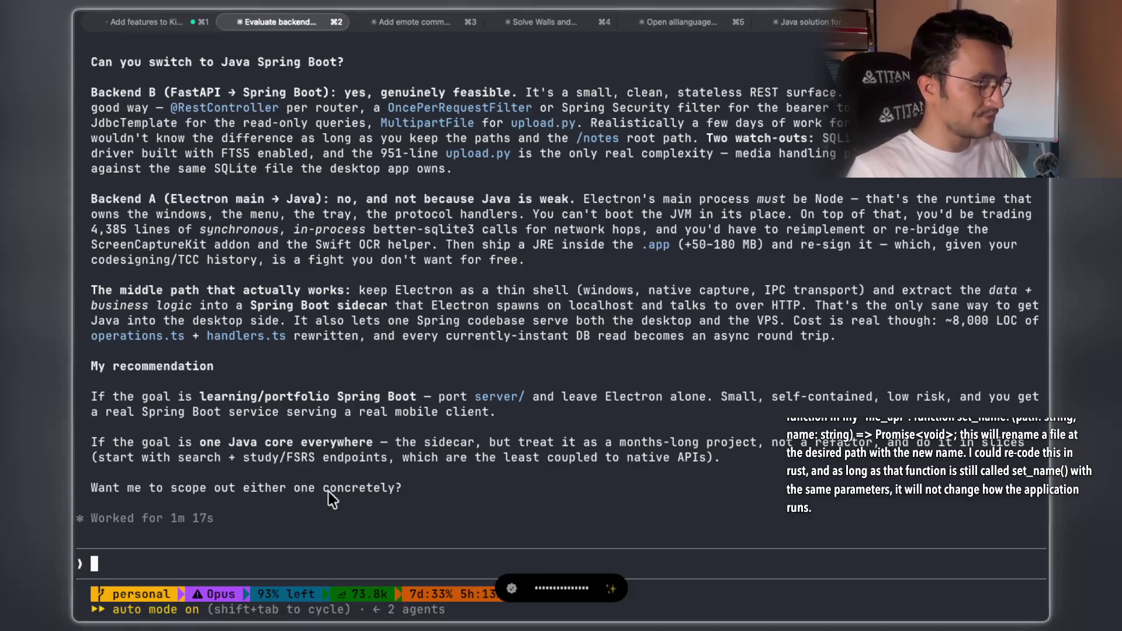
Transcribe the dictated question about dropping Node.js and Electron entirely and submit it
key(fn)
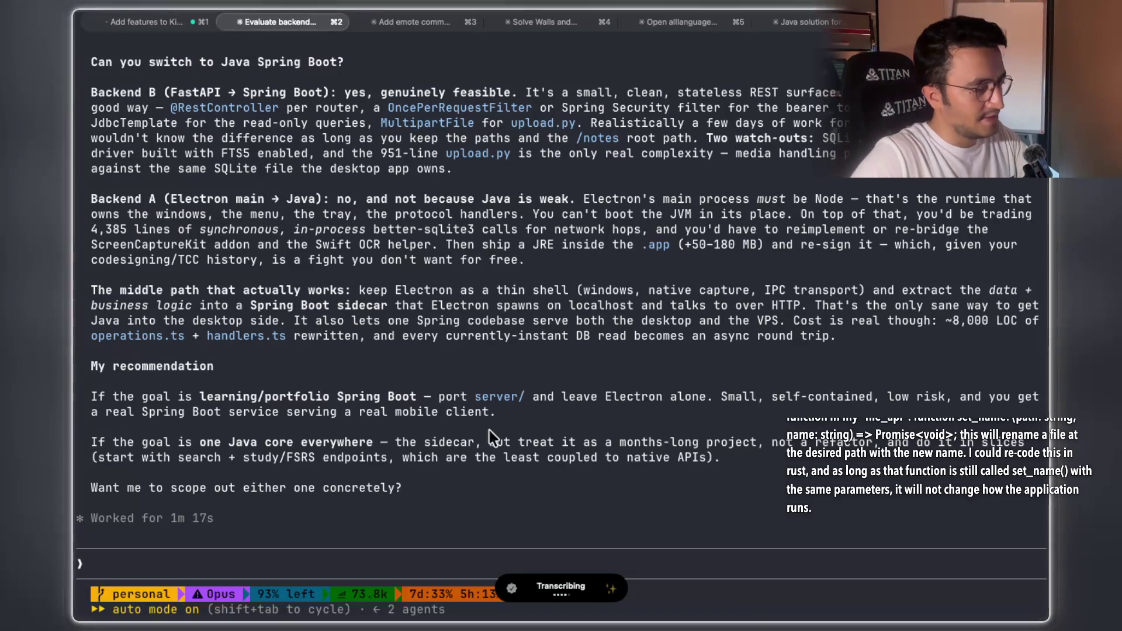
key(Return)
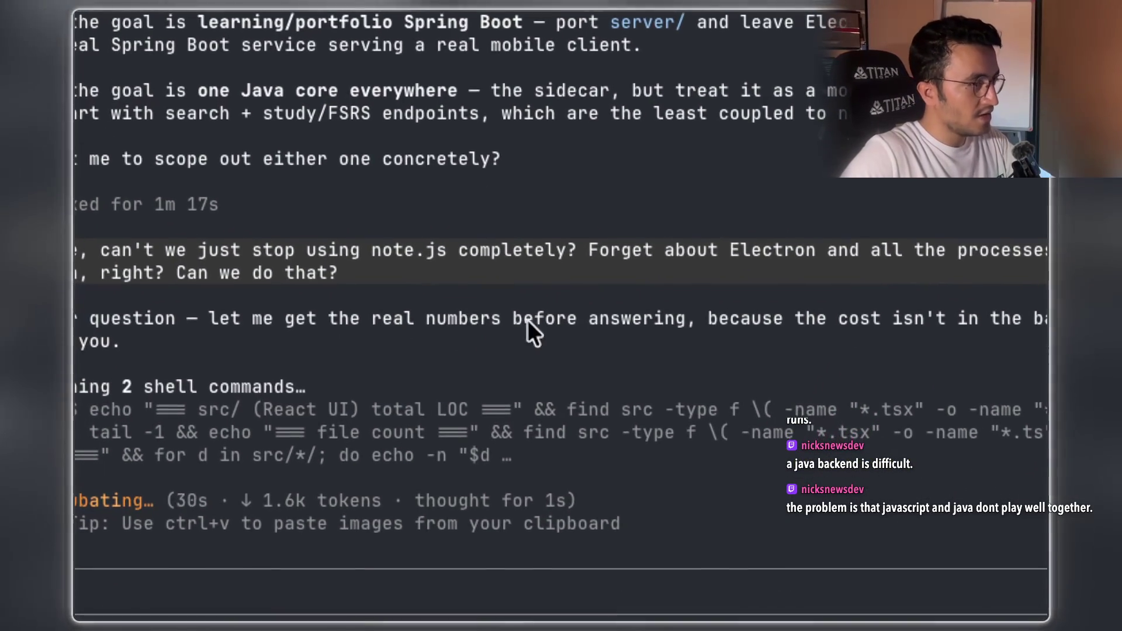
Highlight Claude's note about checking the real numbers before answering
drag(509, 328, 678, 327)
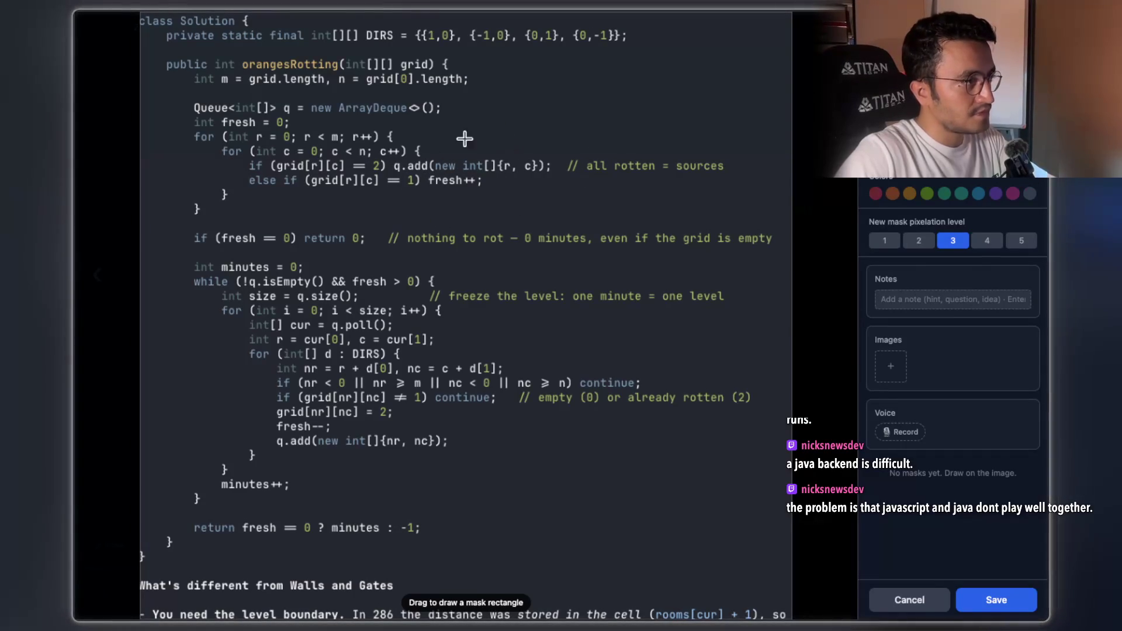
Draw a mask box around the 'if (grid[r][c] == 2) q.add(...)' line and close the editor
mouse_move(239, 156)
mouse_down()
mouse_move(301, 170)
mouse_move(590, 170)
mouse_move(558, 175)
mouse_up()
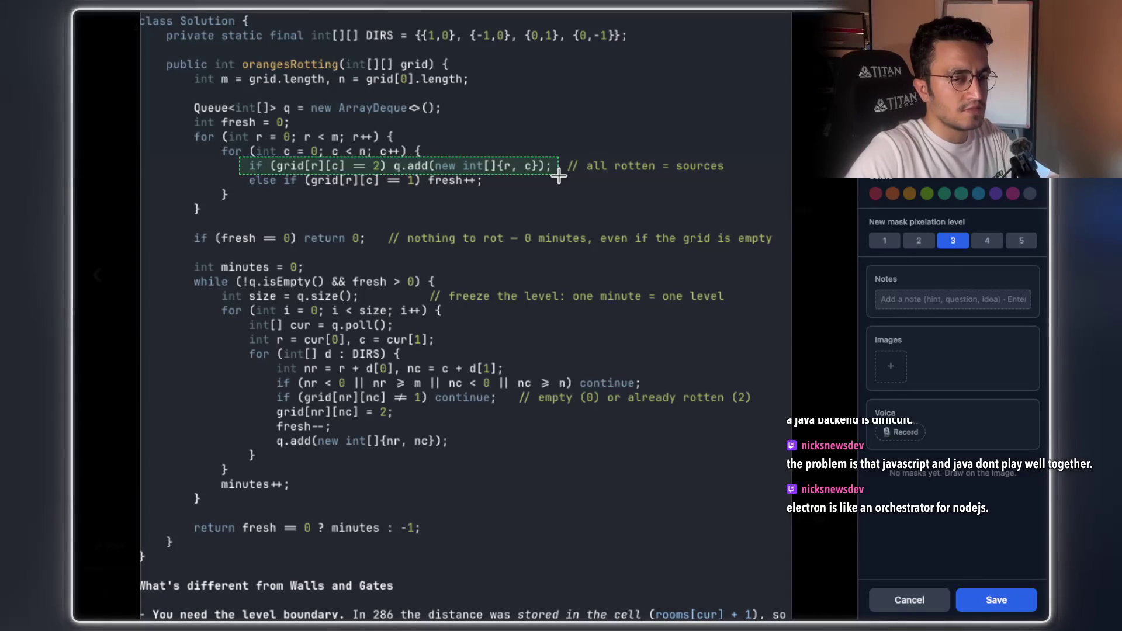
drag(558, 176, 556, 176)
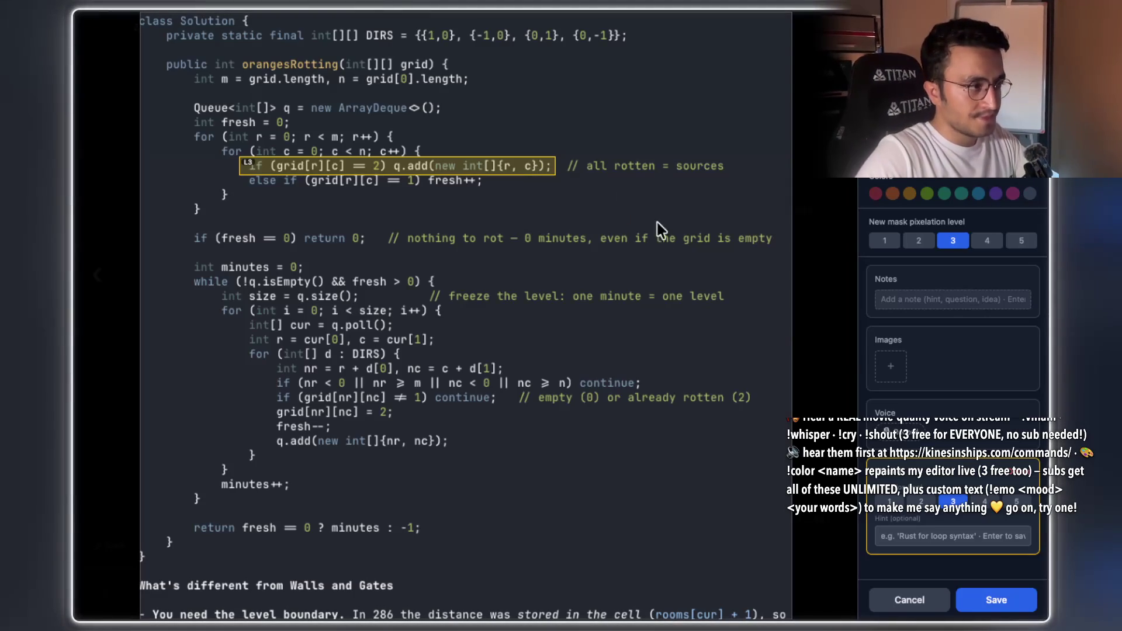
key(Escape)
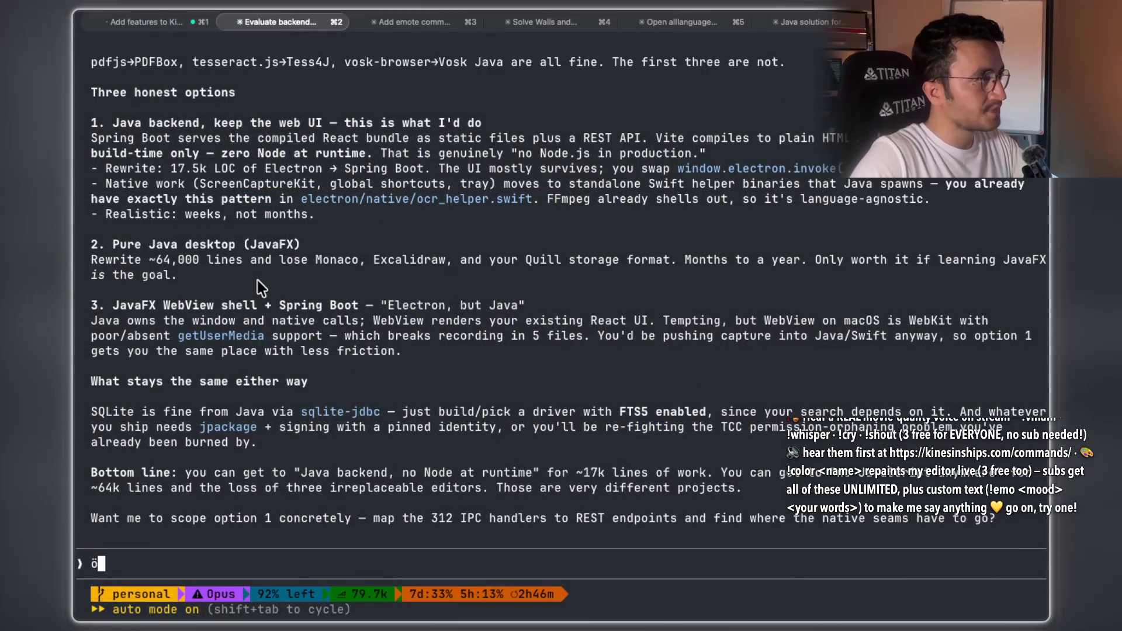
scroll(258, 280, up, 10)
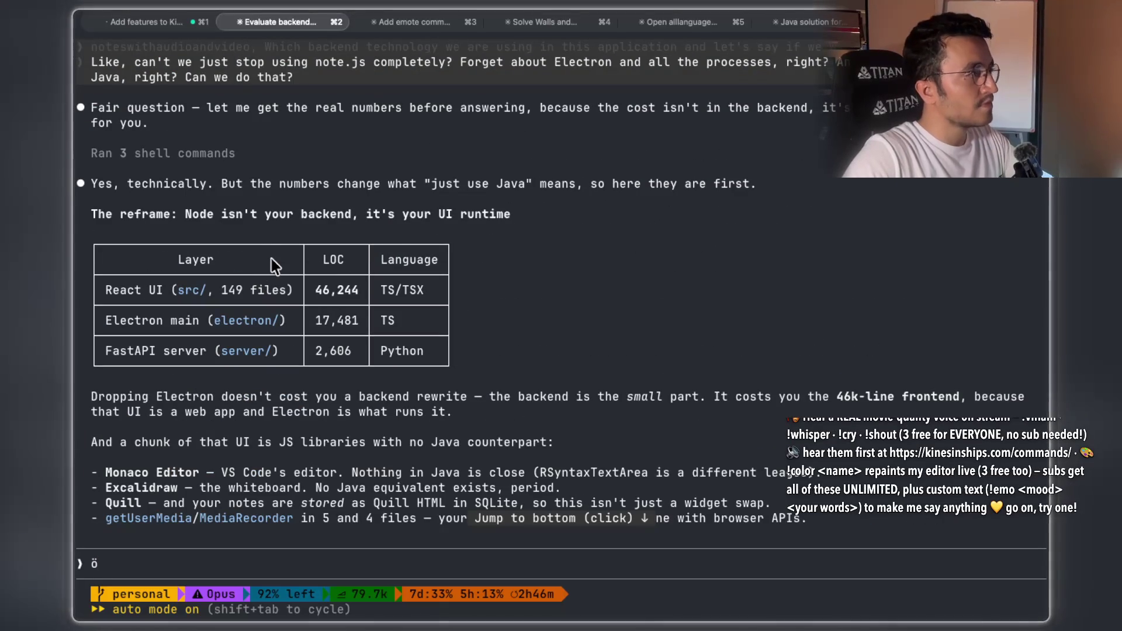
double_click(142, 184)
drag(250, 187, 449, 191)
drag(432, 185, 626, 185)
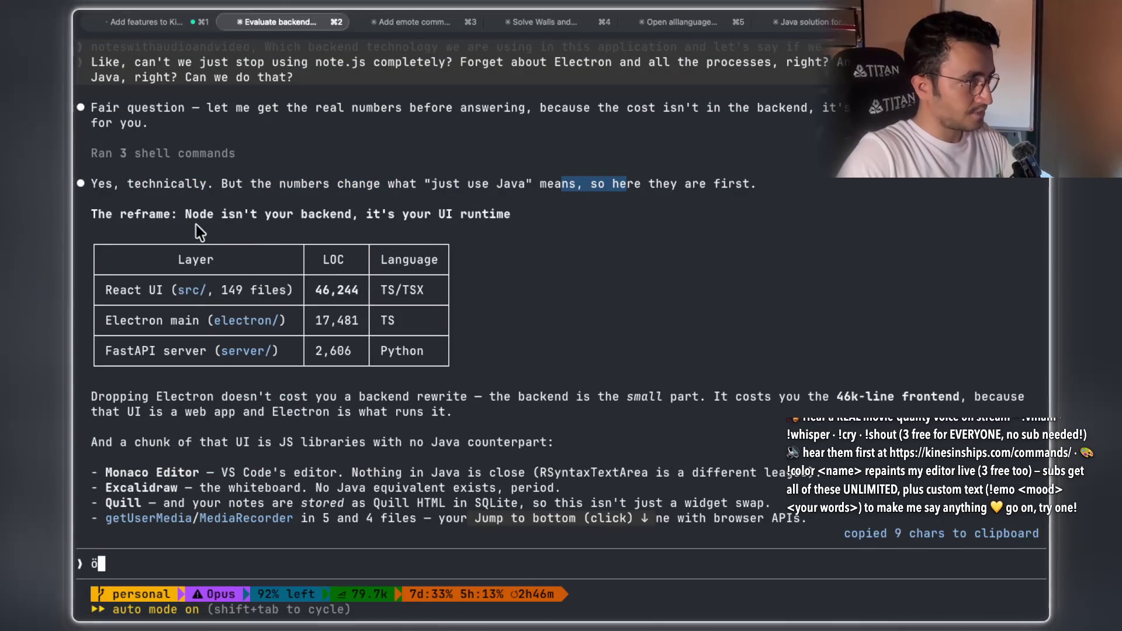
drag(185, 216, 410, 216)
drag(513, 214, 188, 216)
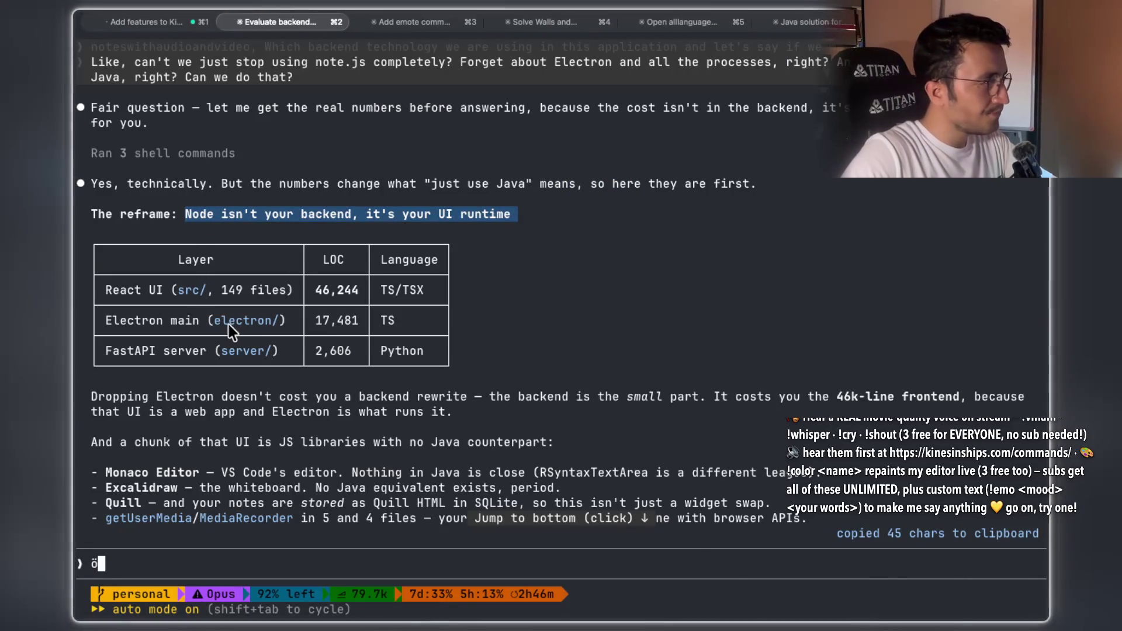
drag(205, 351, 113, 348)
click(438, 358)
mouse_move(438, 357)
mouse_down()
mouse_move(158, 337)
mouse_move(158, 322)
mouse_move(189, 324)
mouse_up()
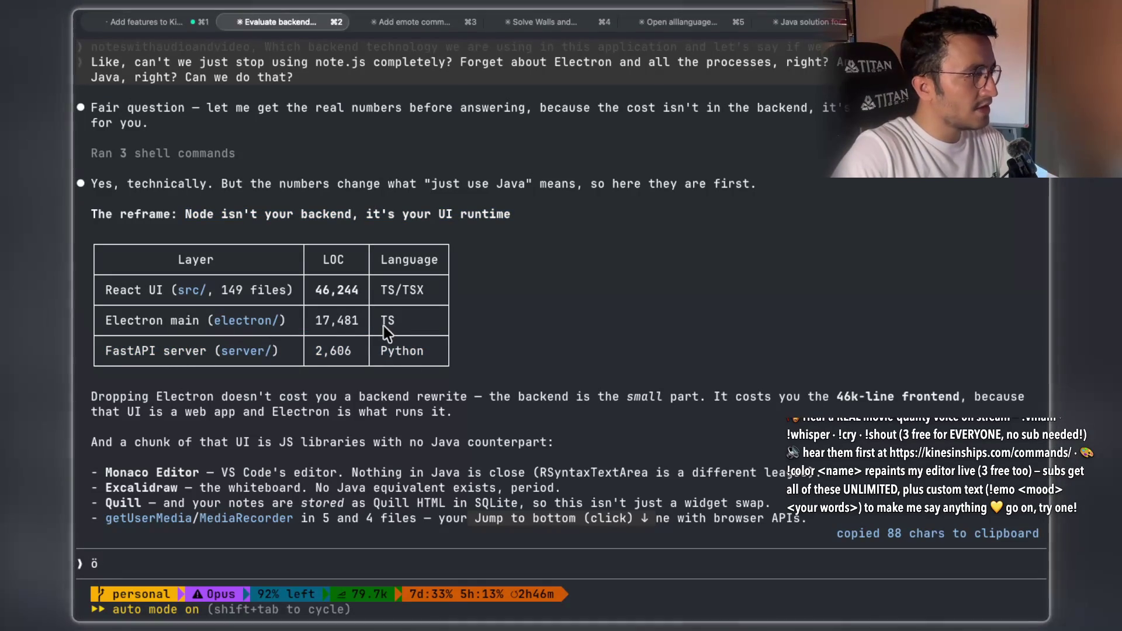
scroll(520, 300, down, 3)
drag(239, 322, 467, 320)
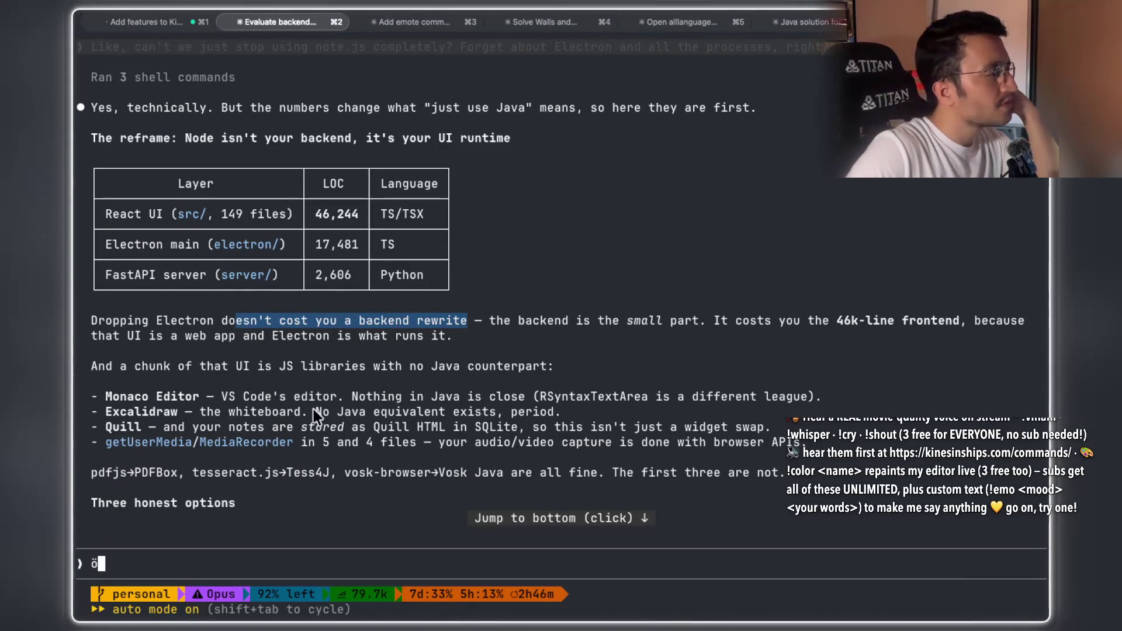
click(107, 396)
drag(107, 396, 200, 397)
drag(365, 398, 666, 398)
mouse_move(823, 397)
mouse_down()
mouse_move(307, 408)
mouse_move(161, 394)
mouse_move(104, 427)
mouse_up()
scroll(354, 380, down, 1)
scroll(353, 380, down, 2)
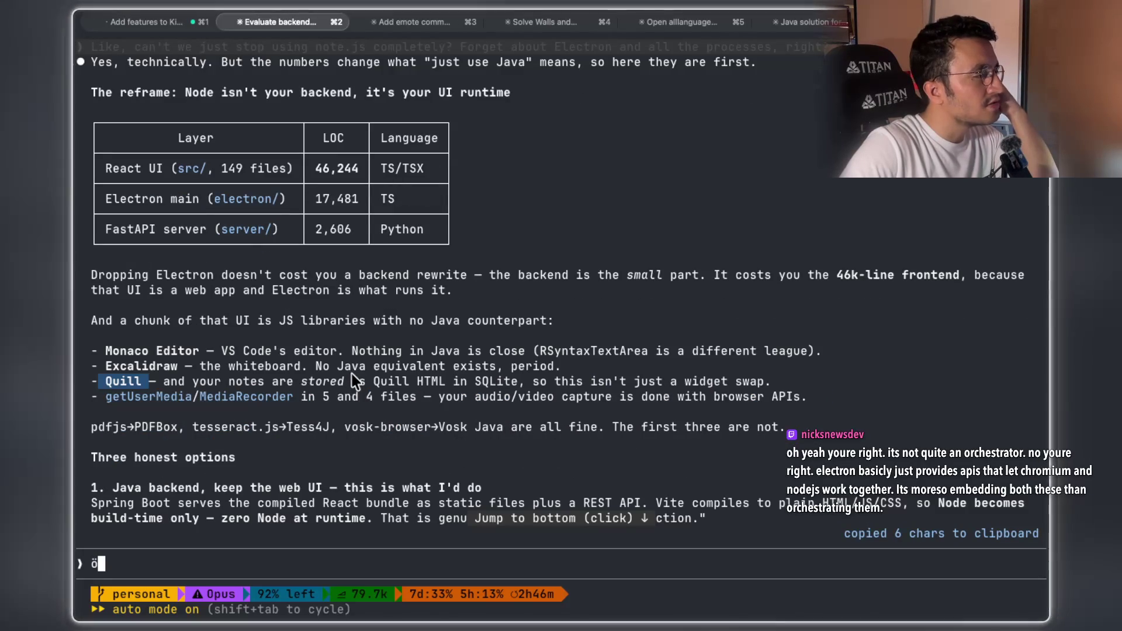
scroll(346, 380, up, 2)
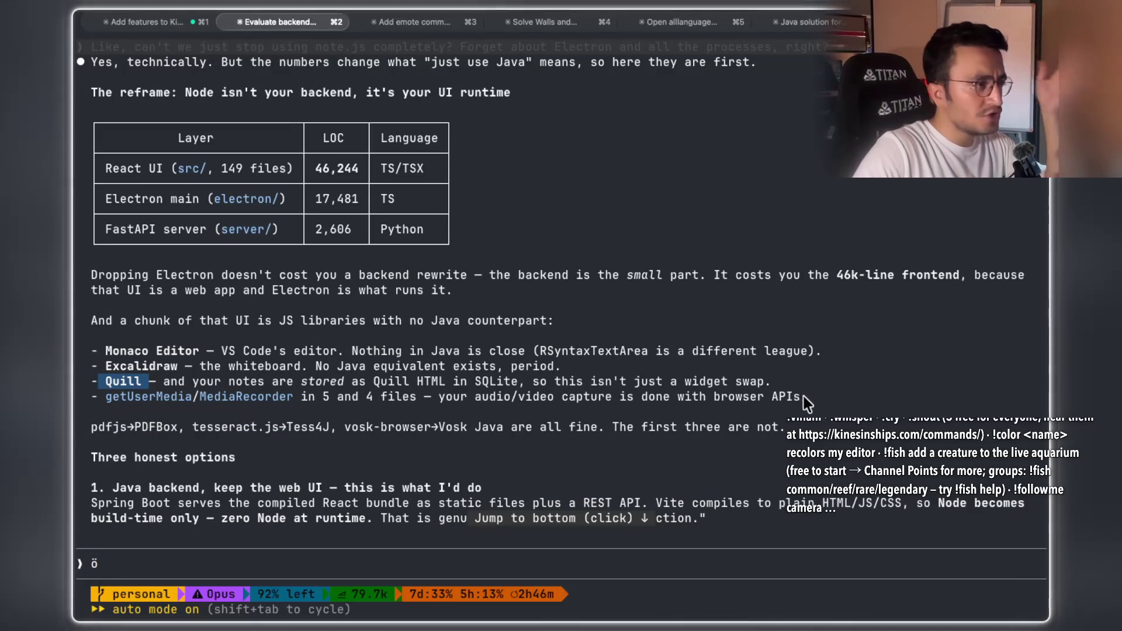
mouse_move(819, 397)
mouse_down()
mouse_move(85, 360)
mouse_move(105, 352)
mouse_up()
drag(192, 352, 118, 353)
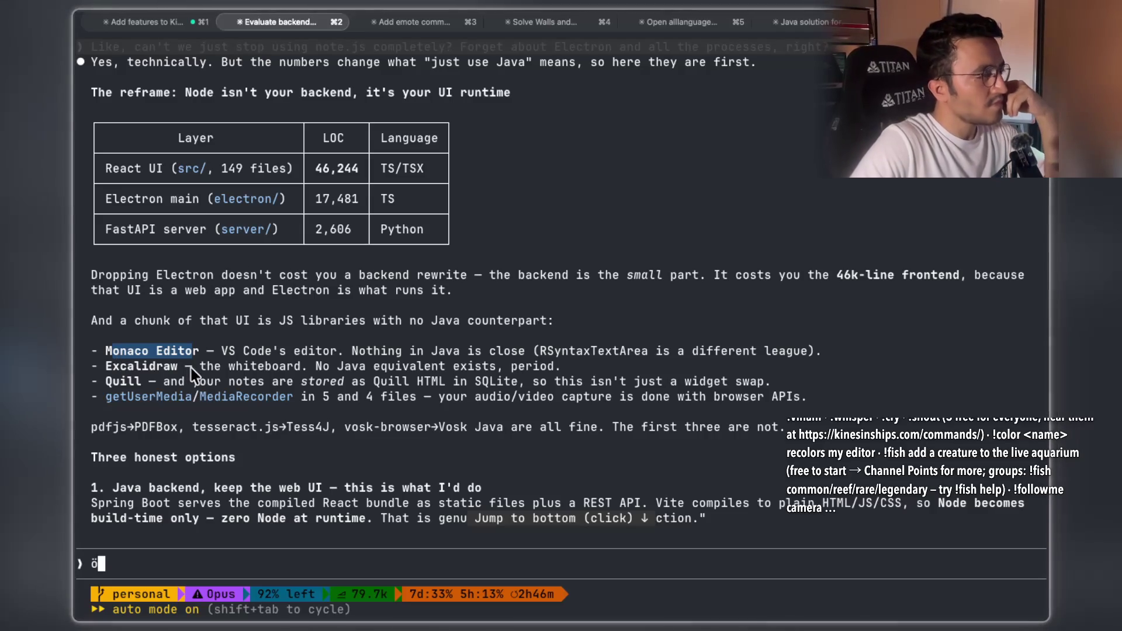
drag(205, 350, 111, 352)
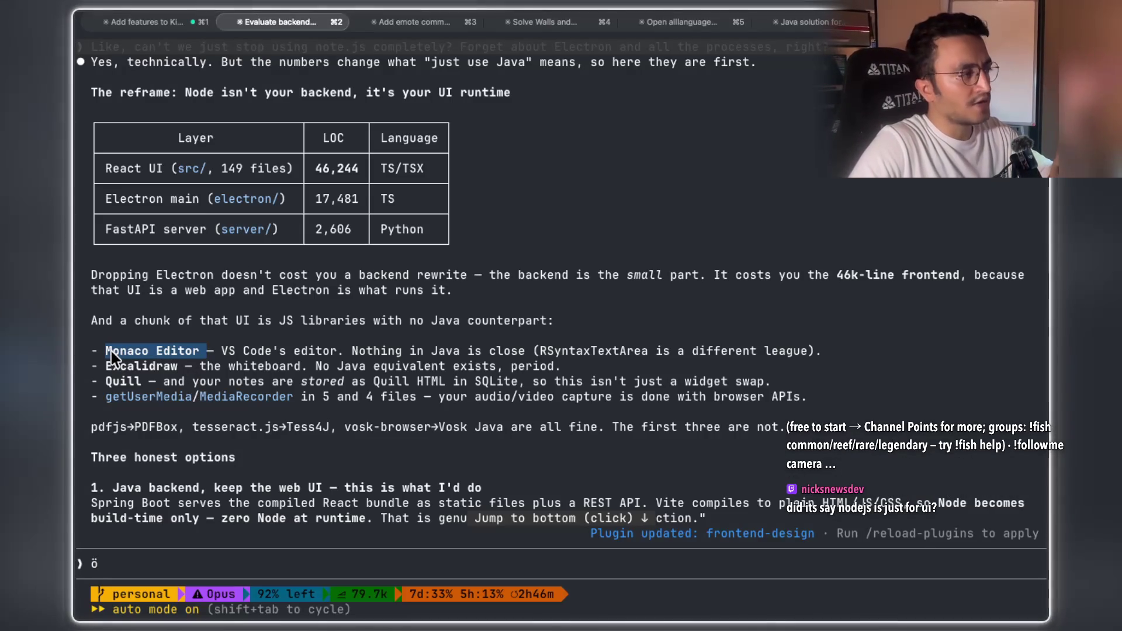
drag(142, 382, 106, 380)
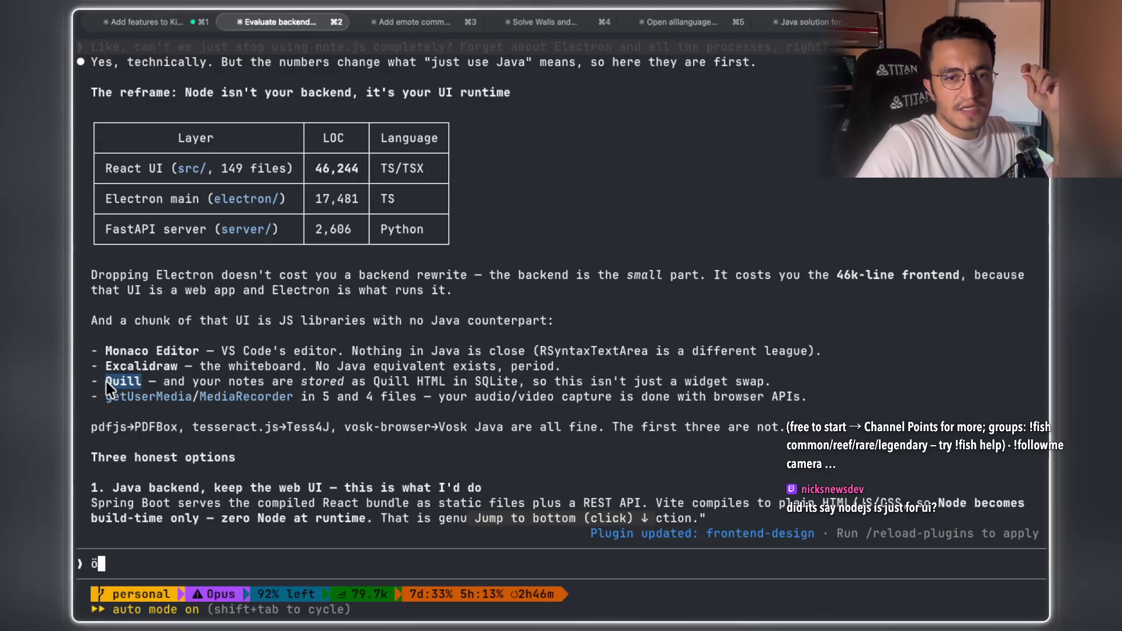
drag(106, 381, 106, 381)
scroll(286, 327, down, 2)
scroll(289, 323, down, 3)
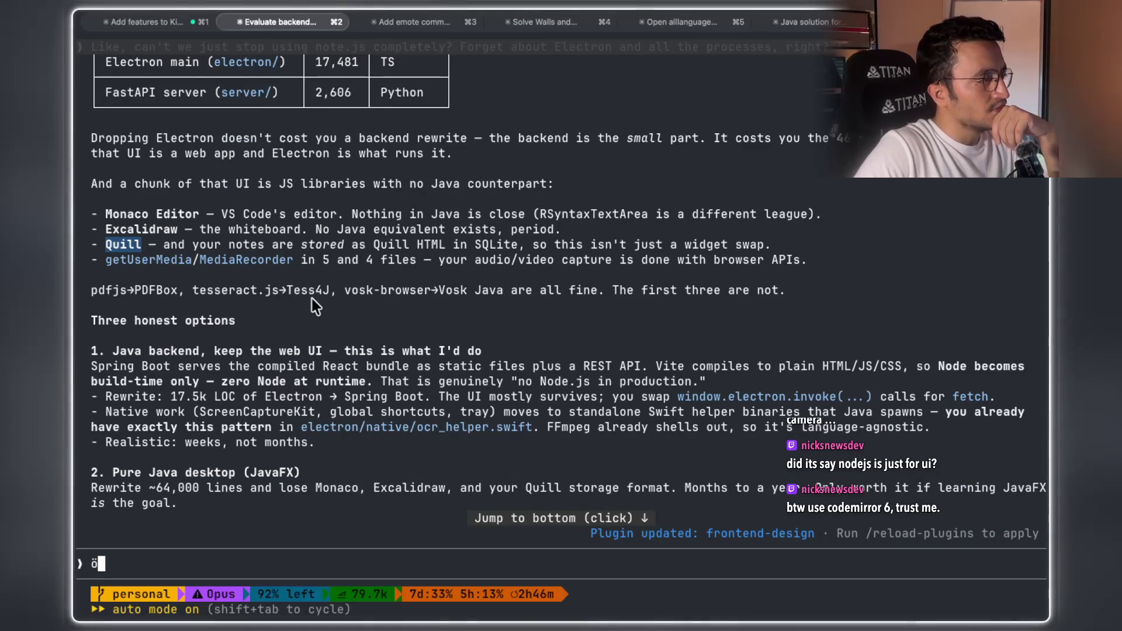
scroll(312, 299, down, 6)
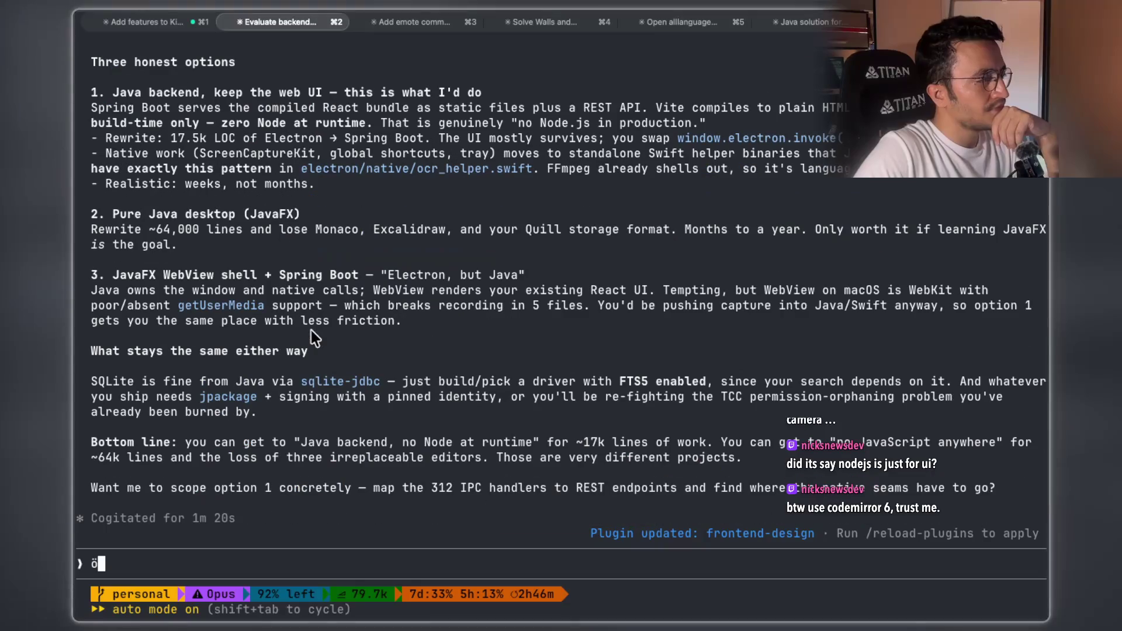
key(BackSpace)
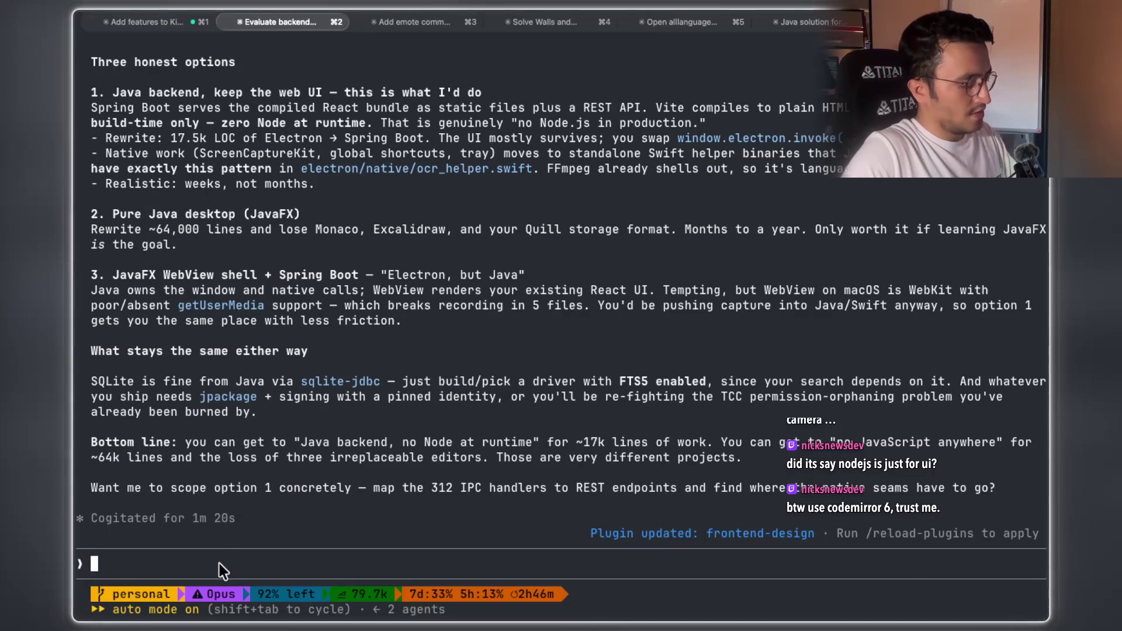
Dictate and send a question asking what builds the UI and backend, and what Chromium and Node.js are
key(fn)
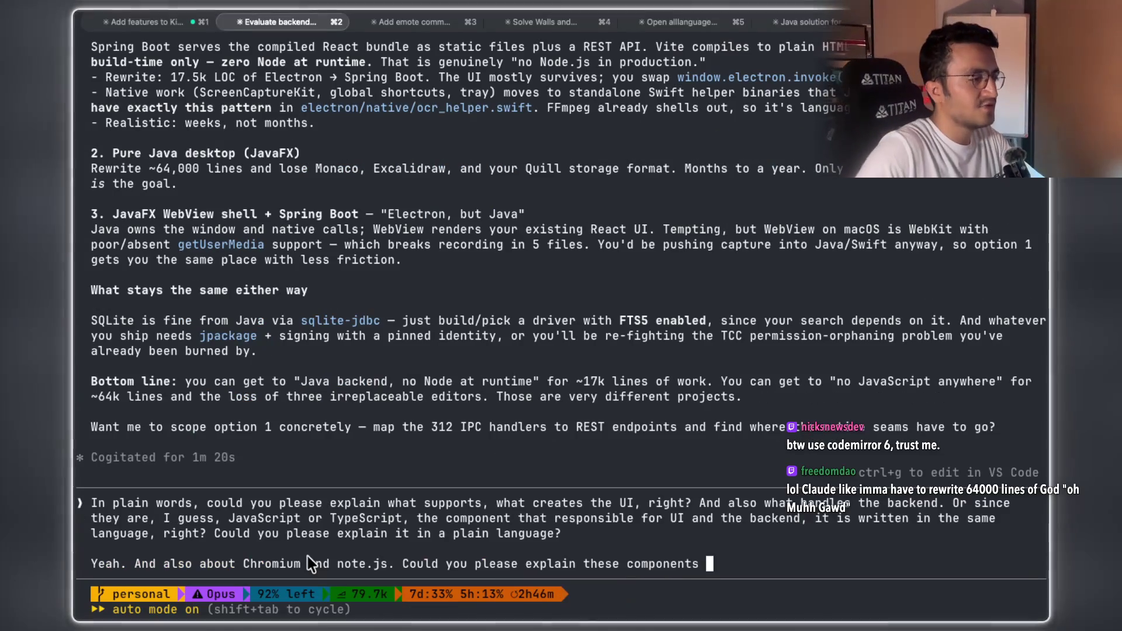
key(Return)
key(super+Tab)
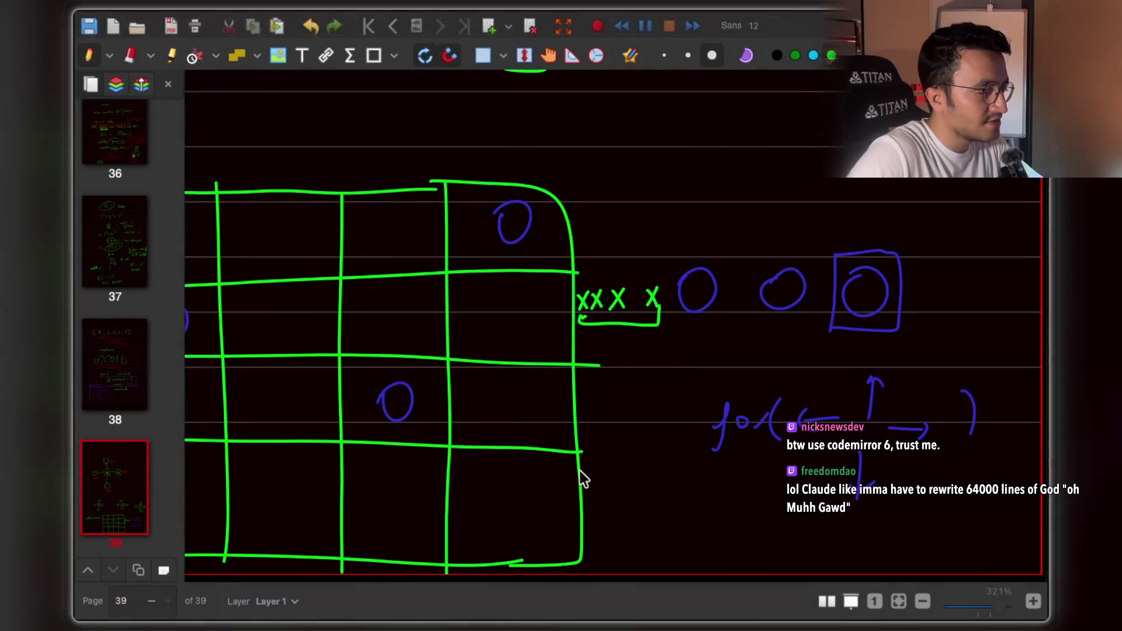
Close TwitchDeck, dismiss the ThinkCanvas.app malware warning, and return to the Claude Code terminal
key(super+Tab)
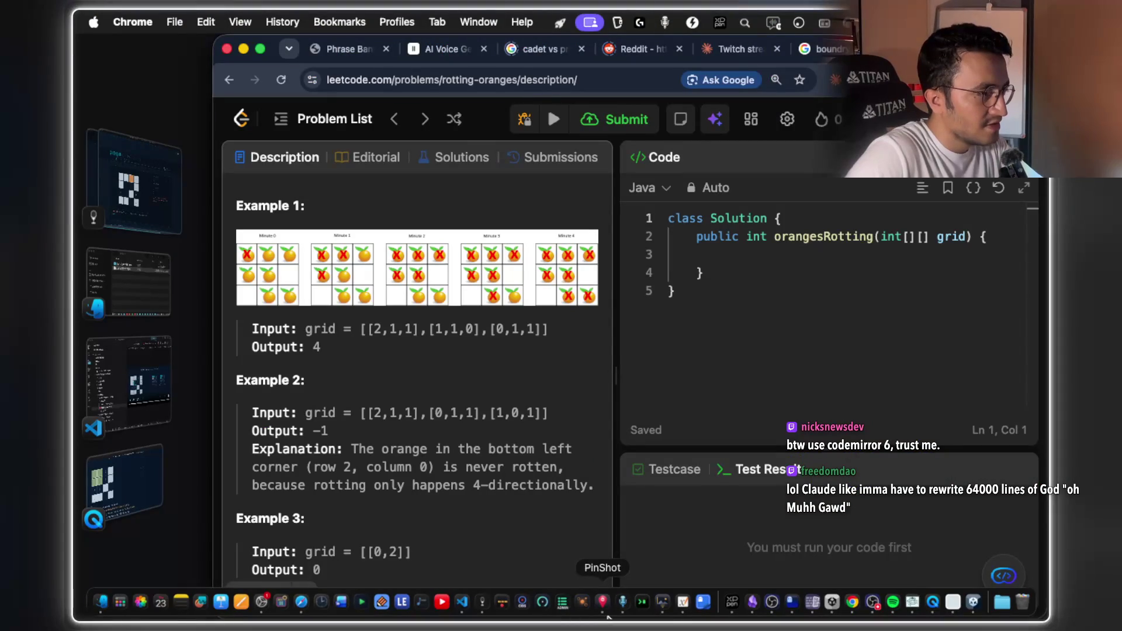
click(642, 603)
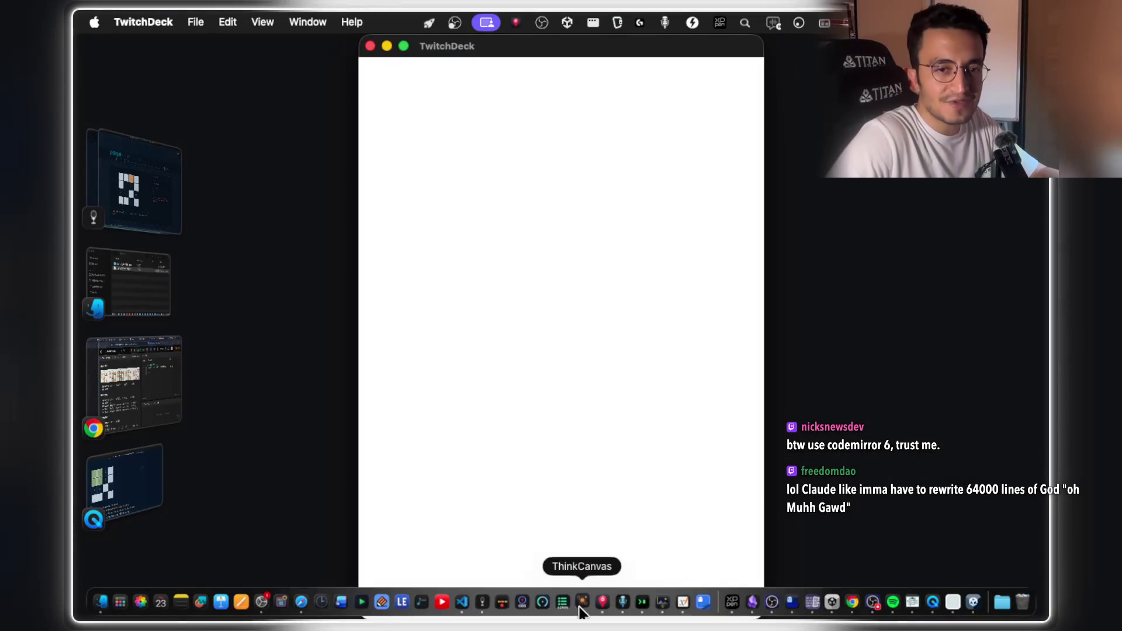
click(582, 608)
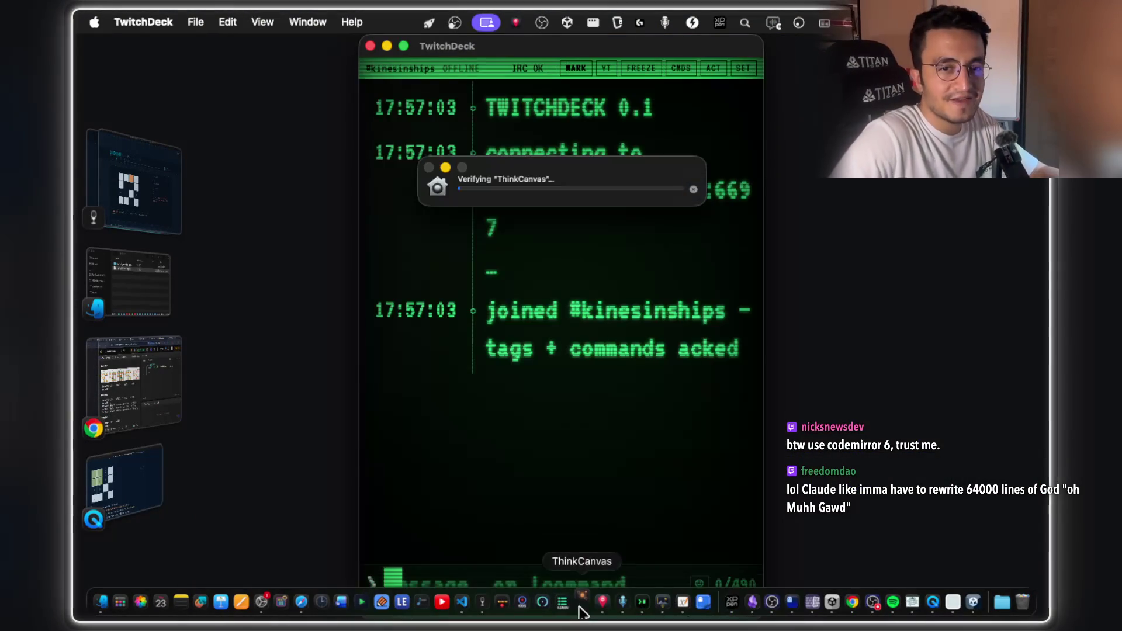
click(370, 47)
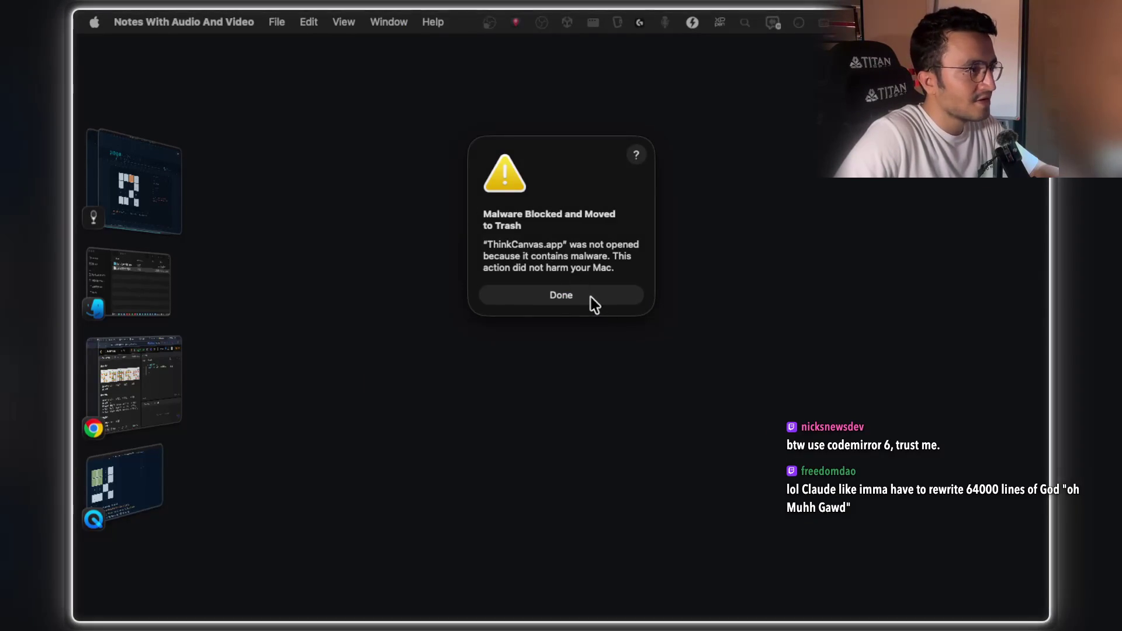
click(555, 295)
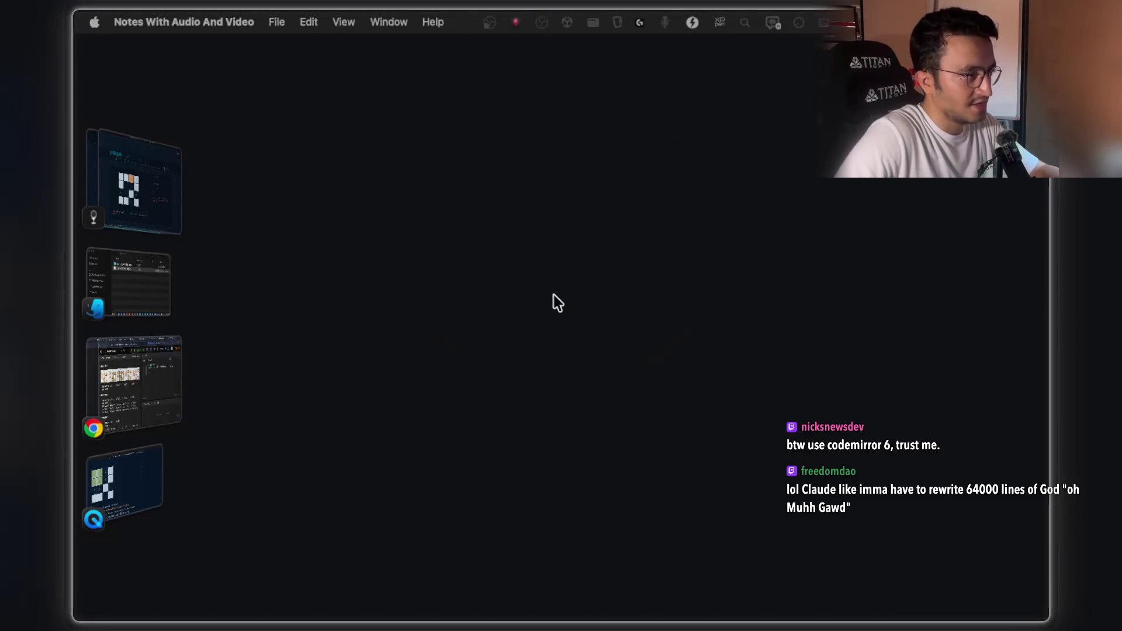
click(522, 381)
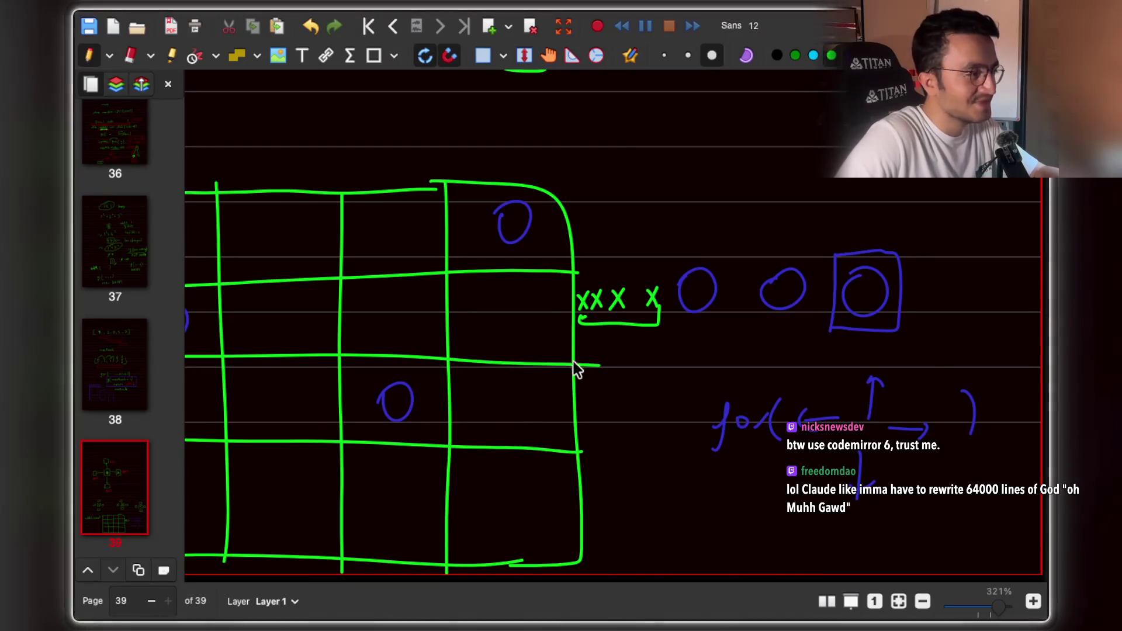
key(super+Tab)
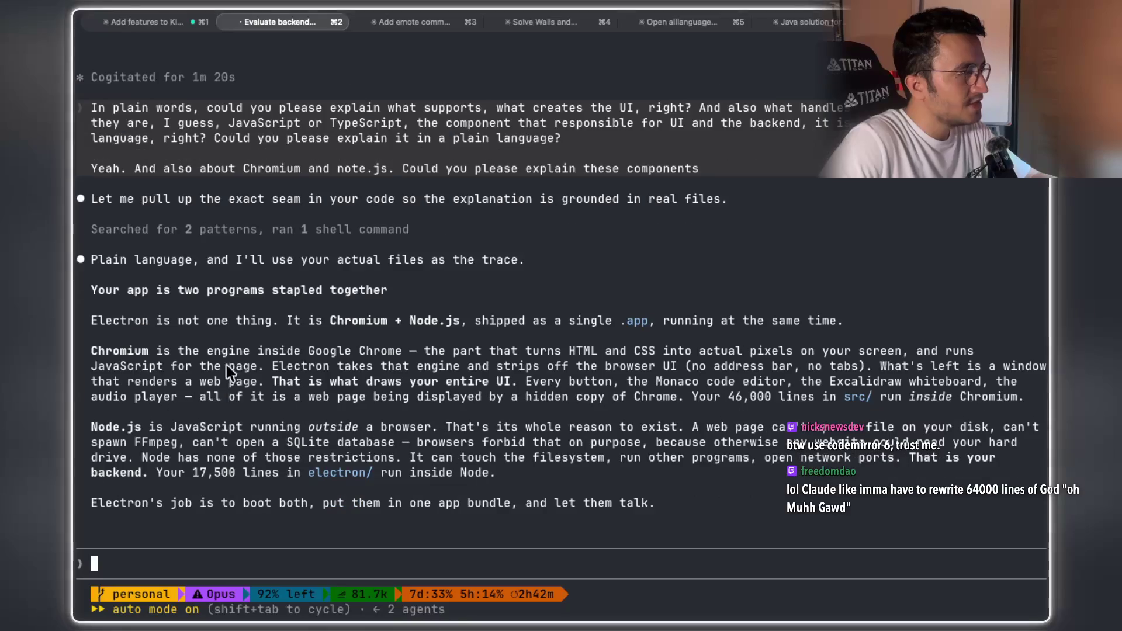
scroll(292, 303, up, 2)
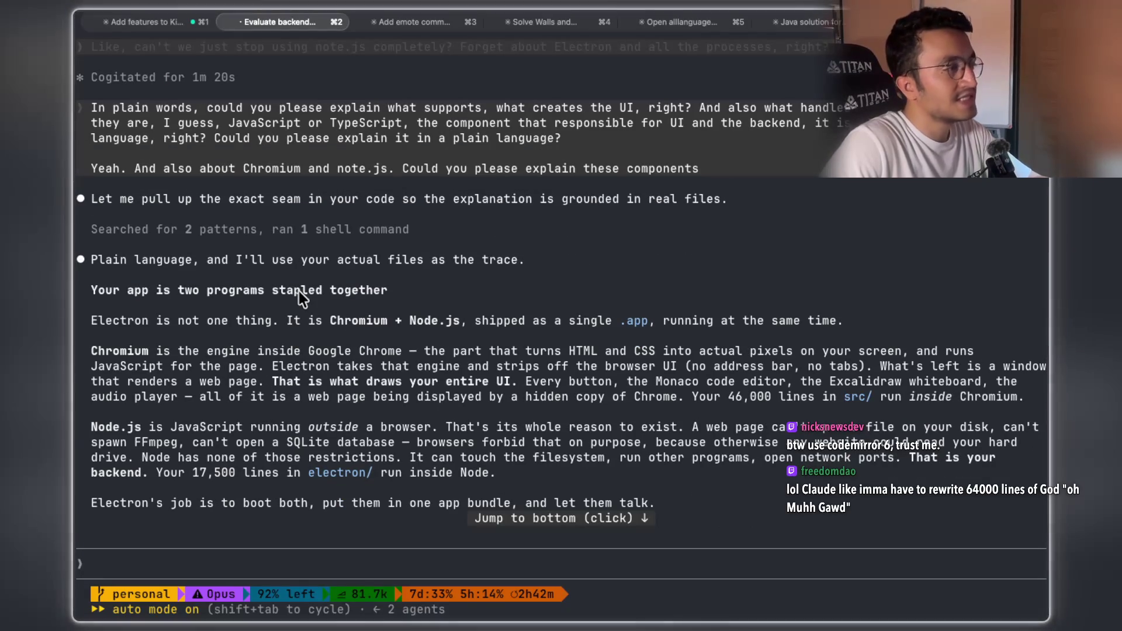
double_click(299, 290)
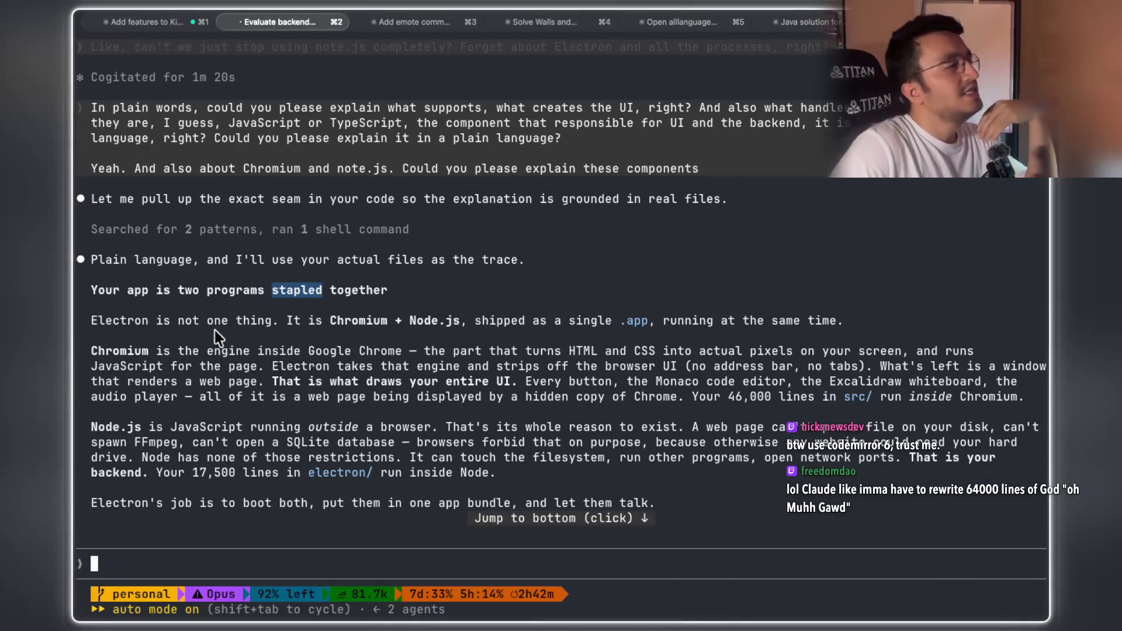
drag(324, 321, 462, 325)
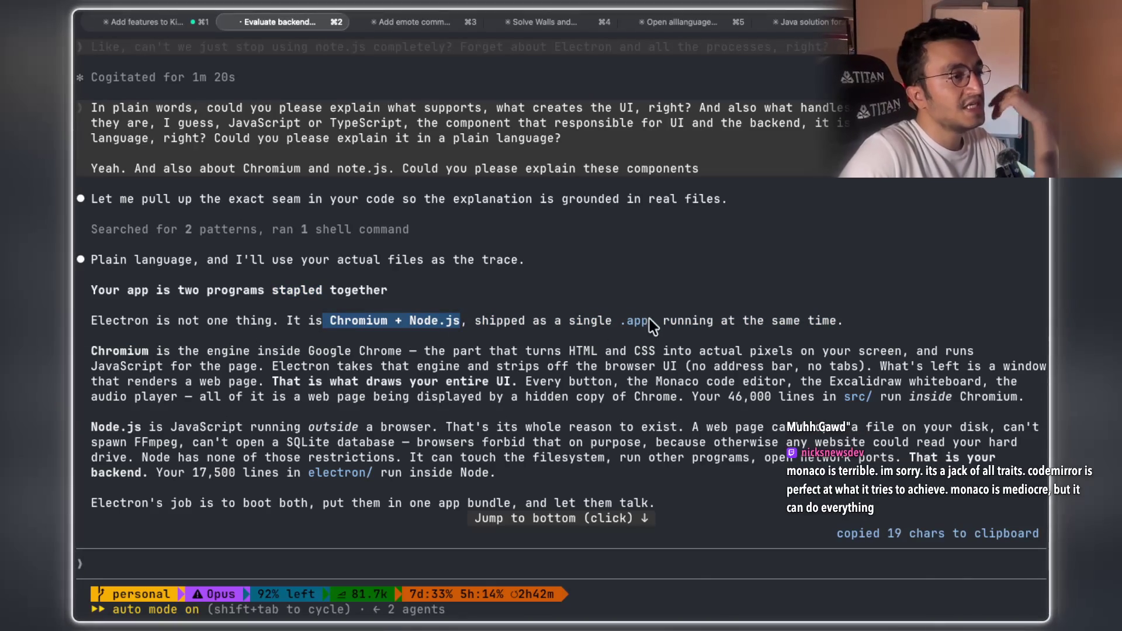
drag(657, 321, 822, 317)
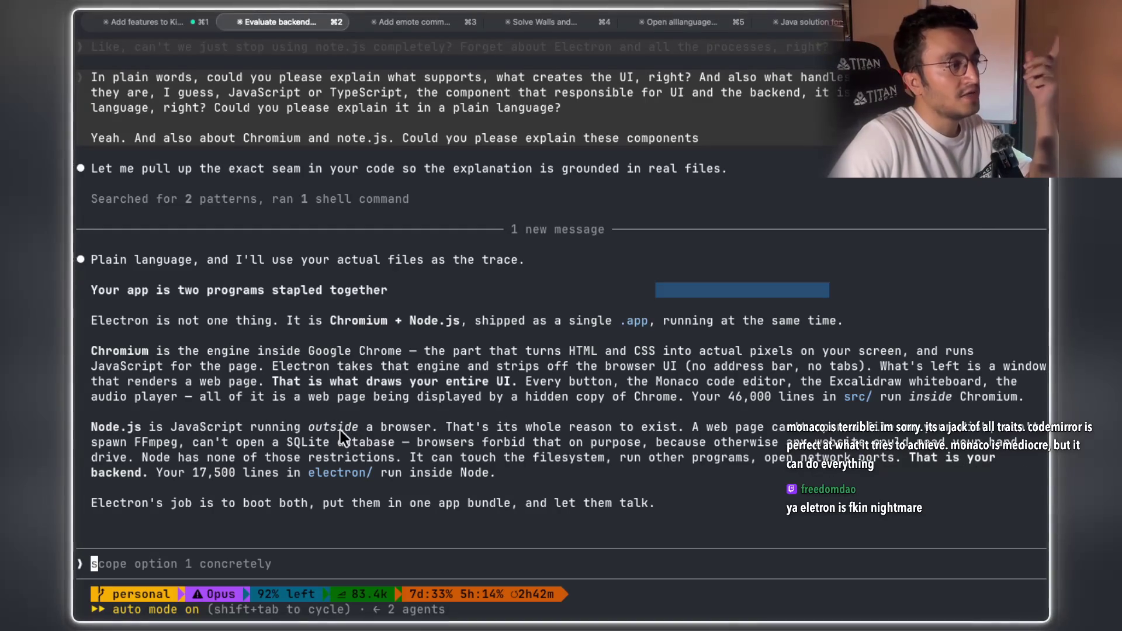
drag(469, 430, 522, 426)
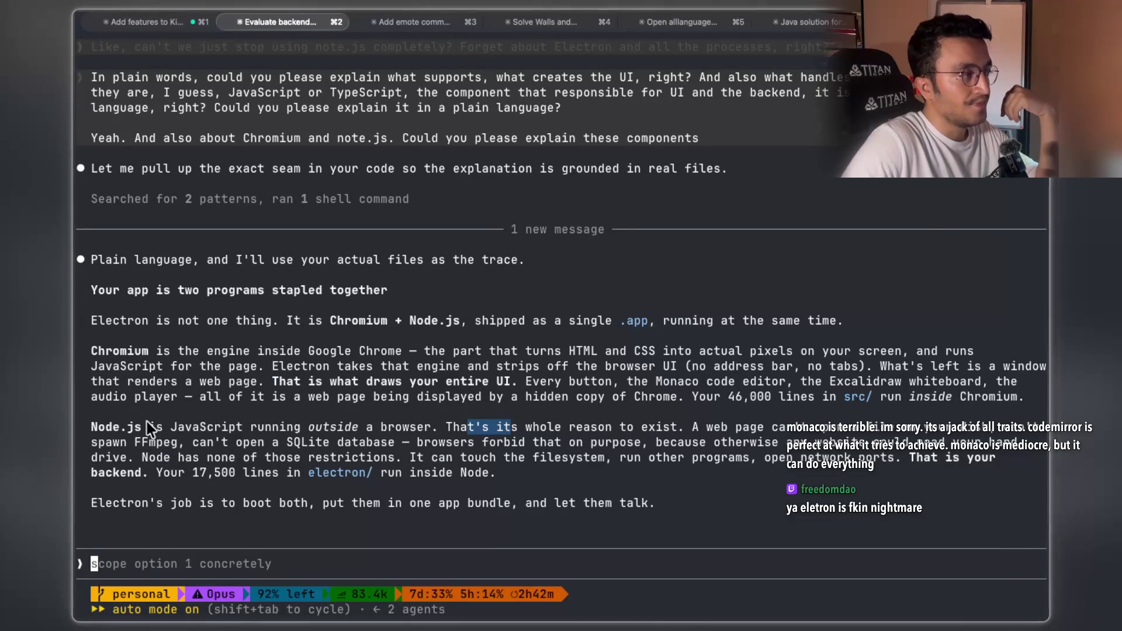
drag(140, 427, 94, 429)
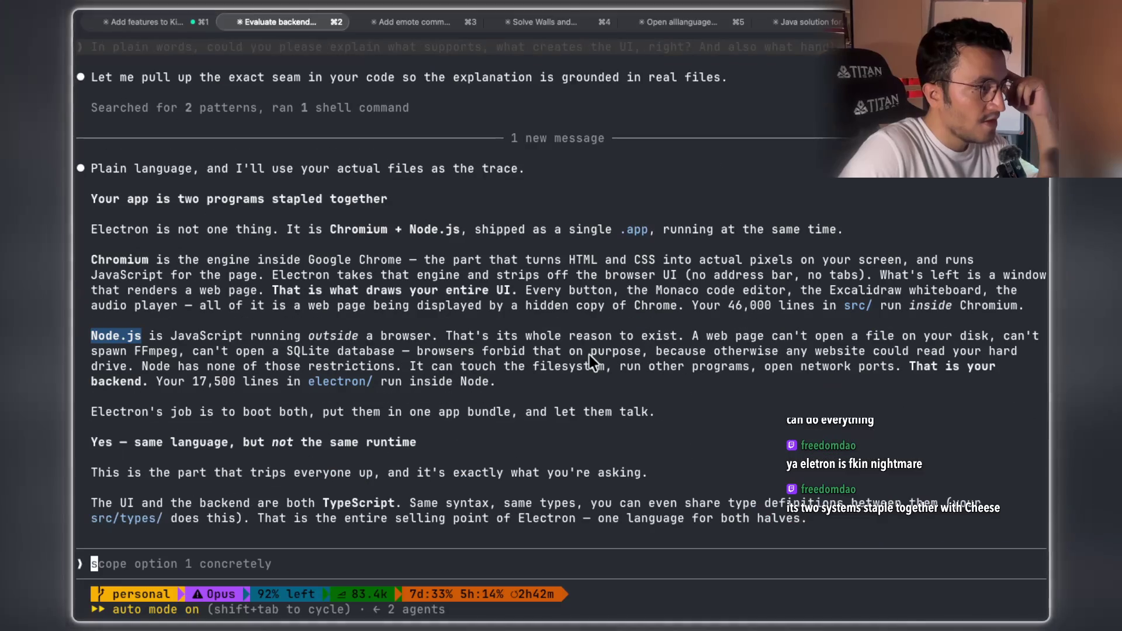
drag(171, 415, 290, 415)
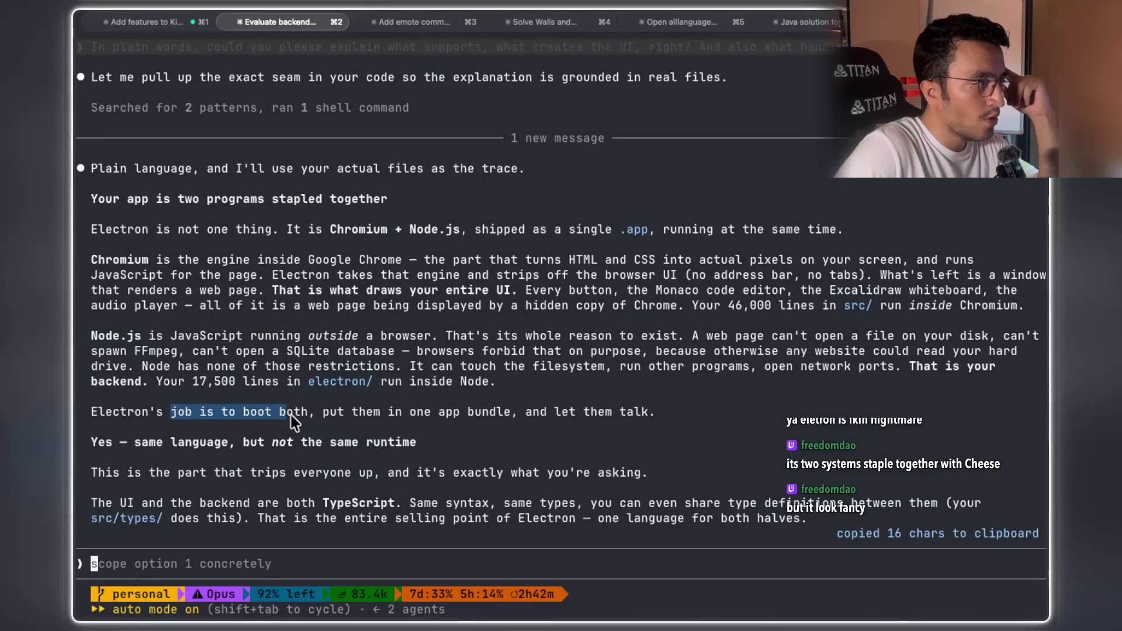
drag(163, 414, 93, 411)
double_click(125, 260)
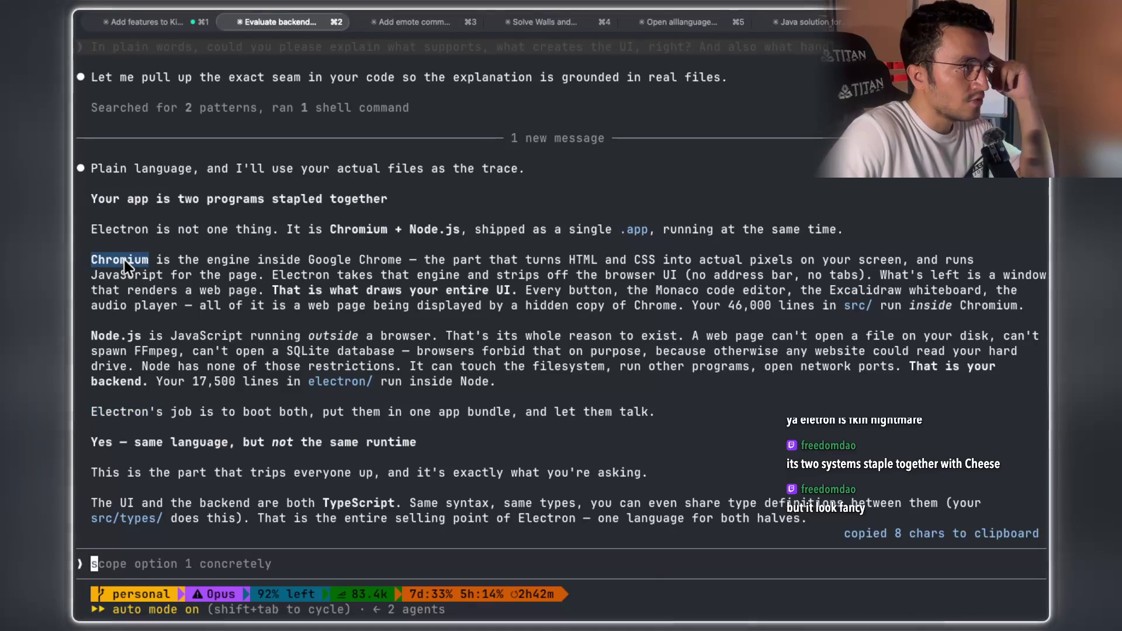
drag(331, 231, 455, 233)
drag(303, 411, 653, 412)
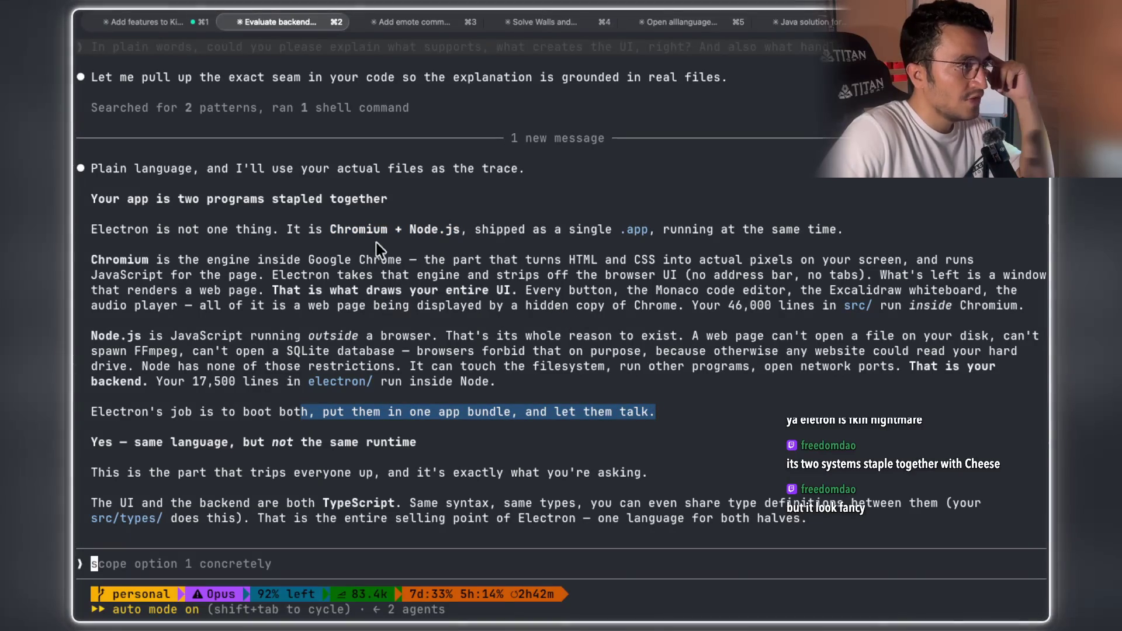
drag(331, 229, 434, 227)
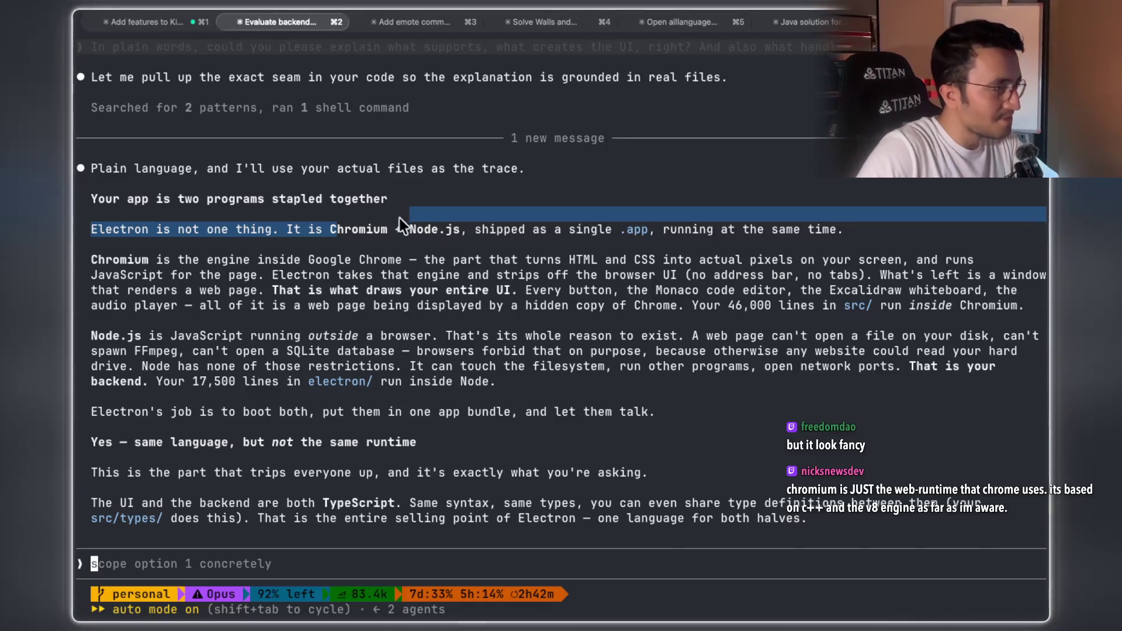
scroll(258, 364, down, 5)
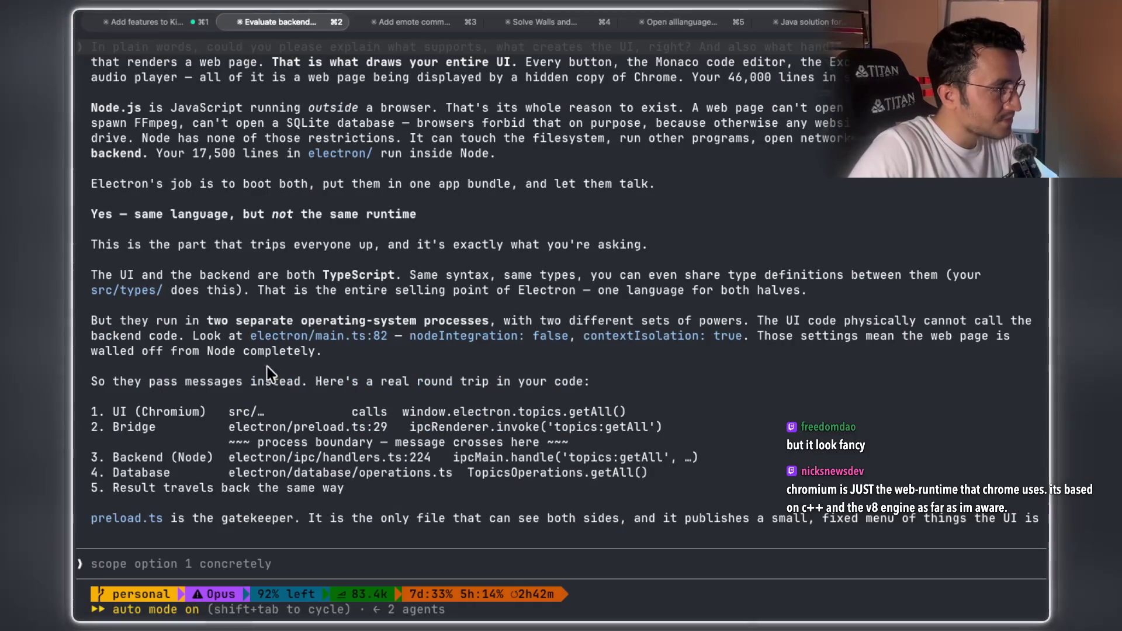
drag(135, 336, 374, 338)
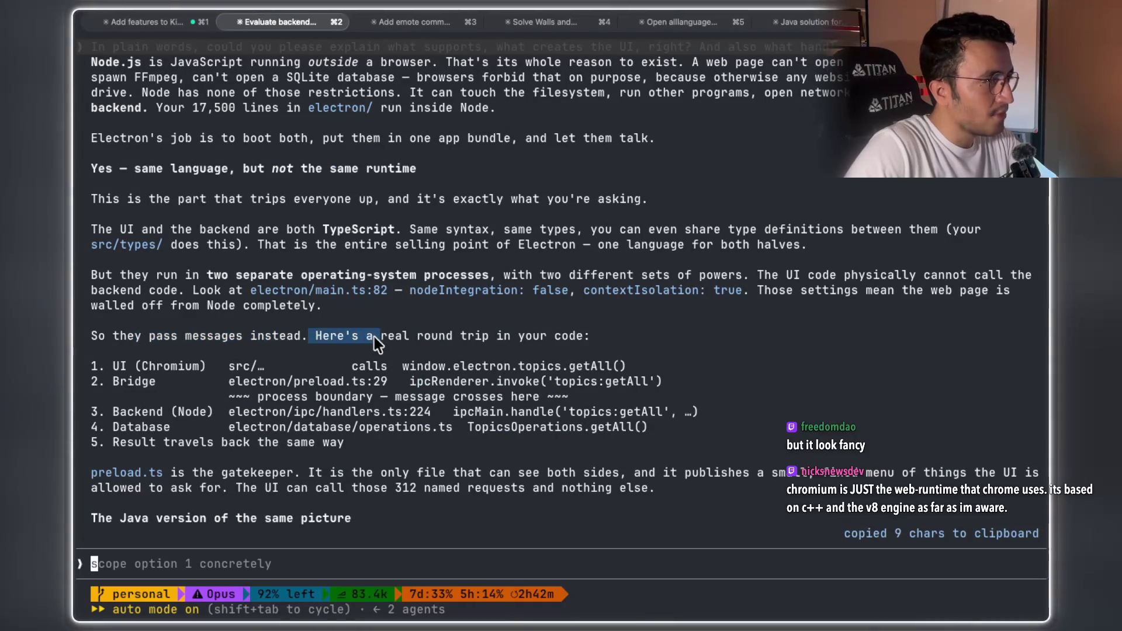
scroll(373, 333, up, 6)
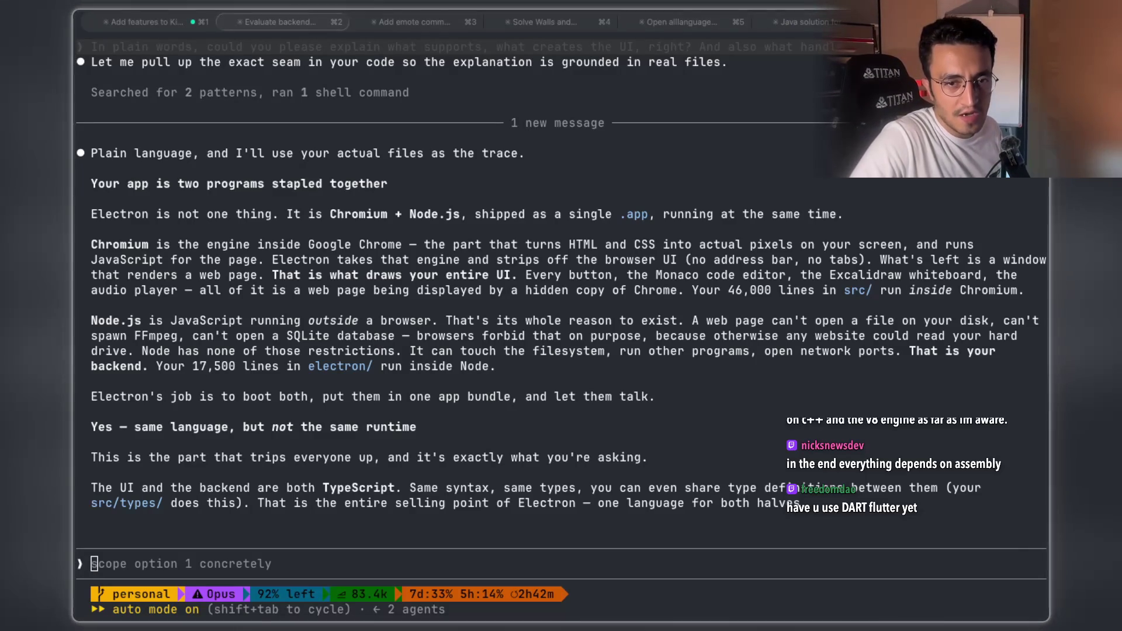
key(super+Tab)
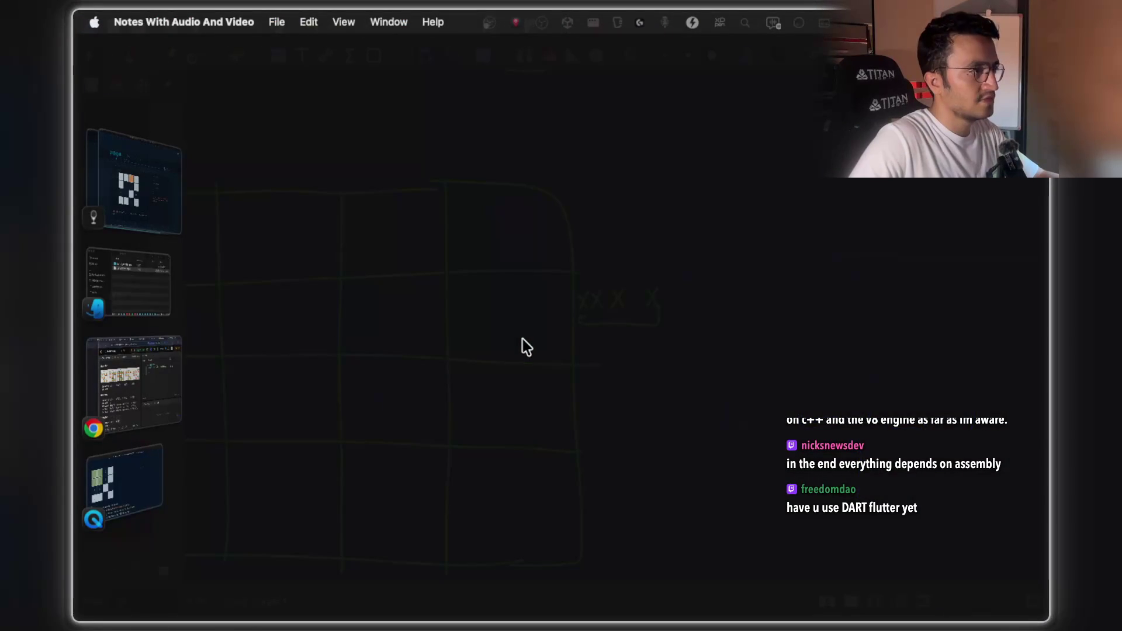
Search Google for 'DART flutter' and open the flutter.dev result
key(super+Tab)
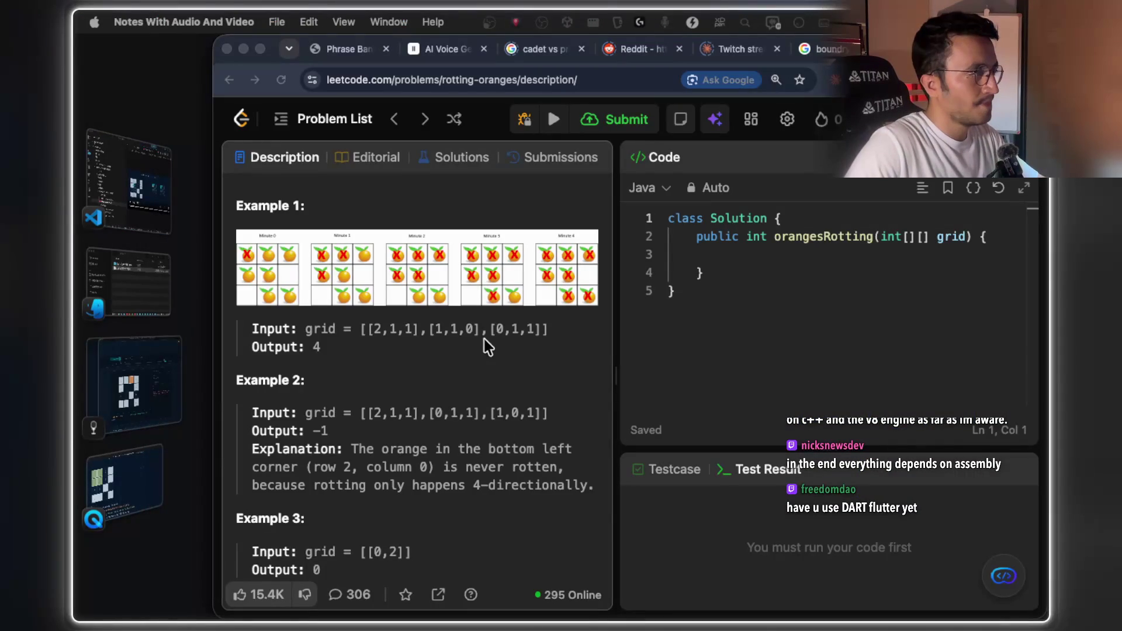
key(Return)
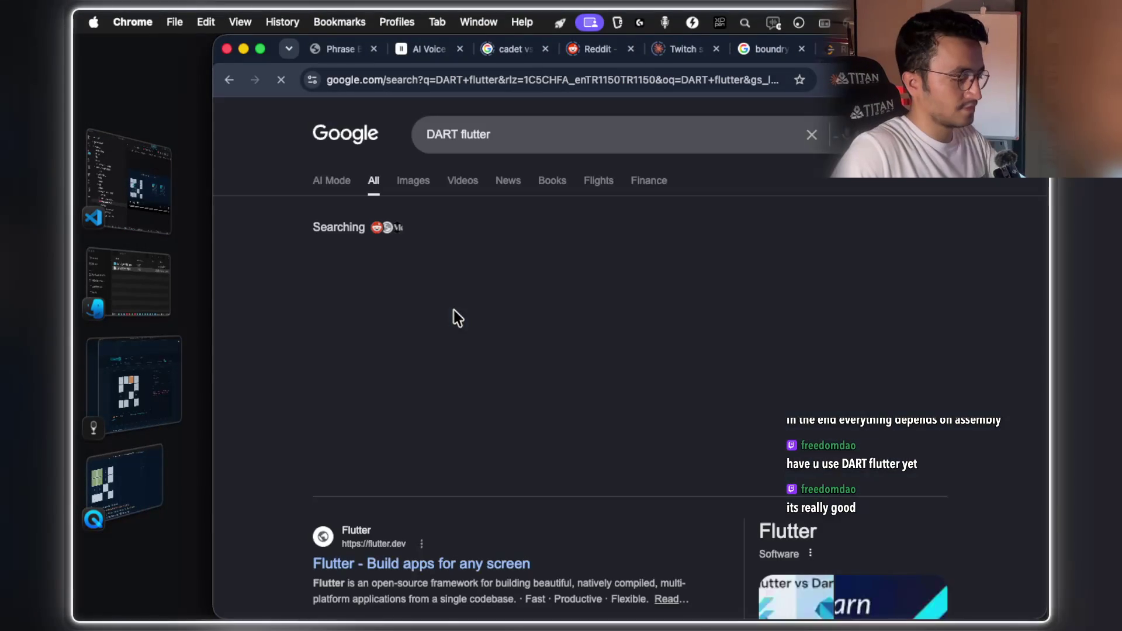
scroll(679, 312, down, 3)
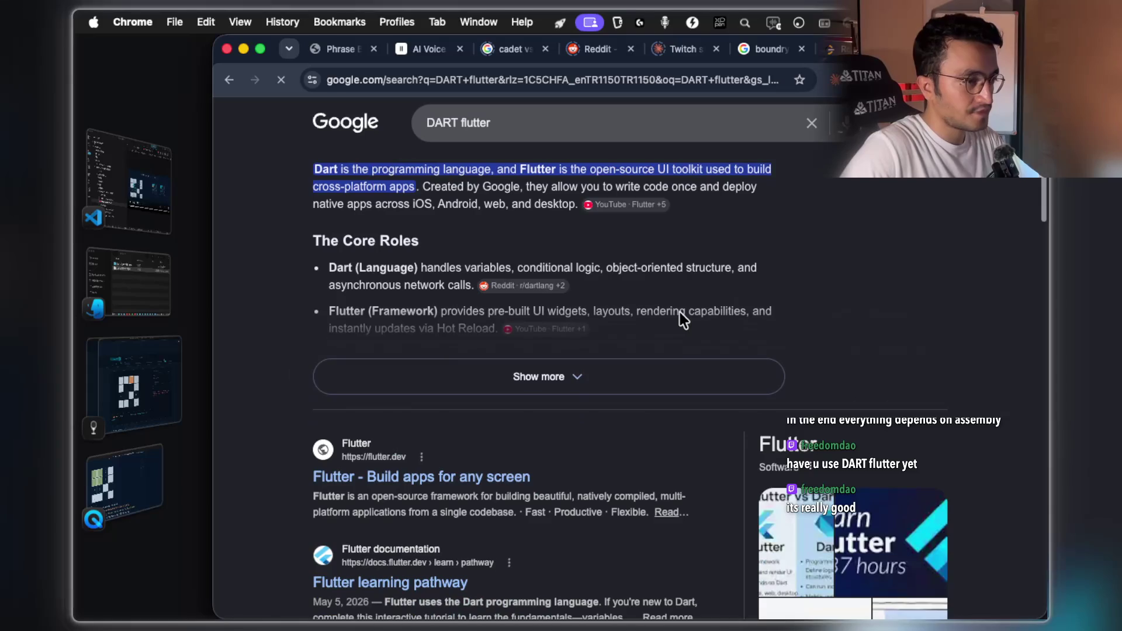
scroll(802, 335, down, 2)
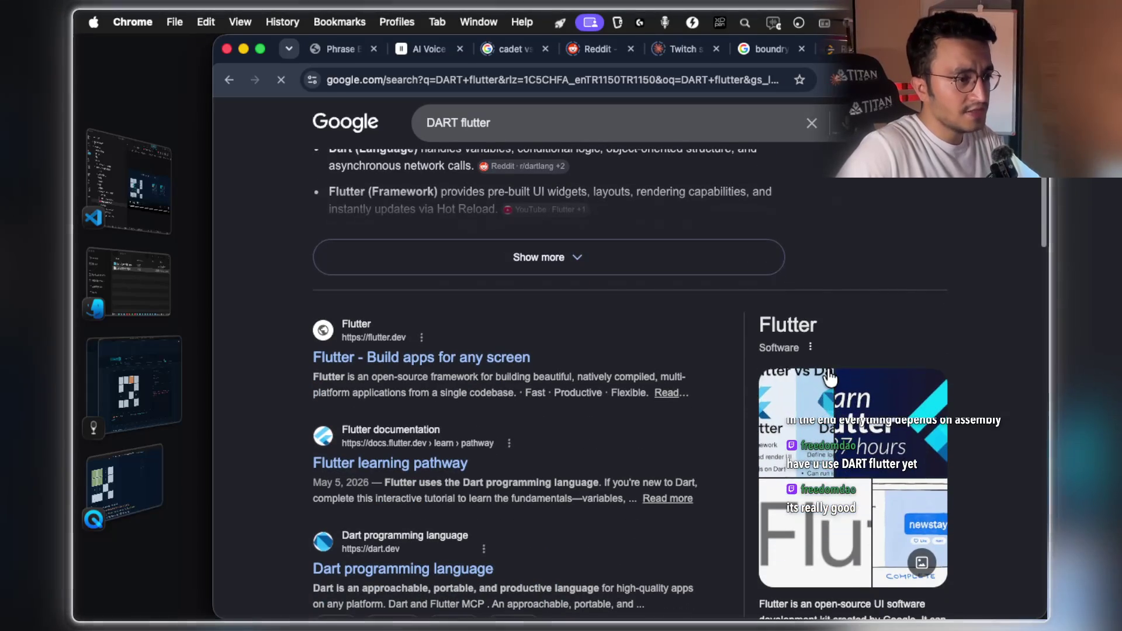
scroll(803, 336, down, 1)
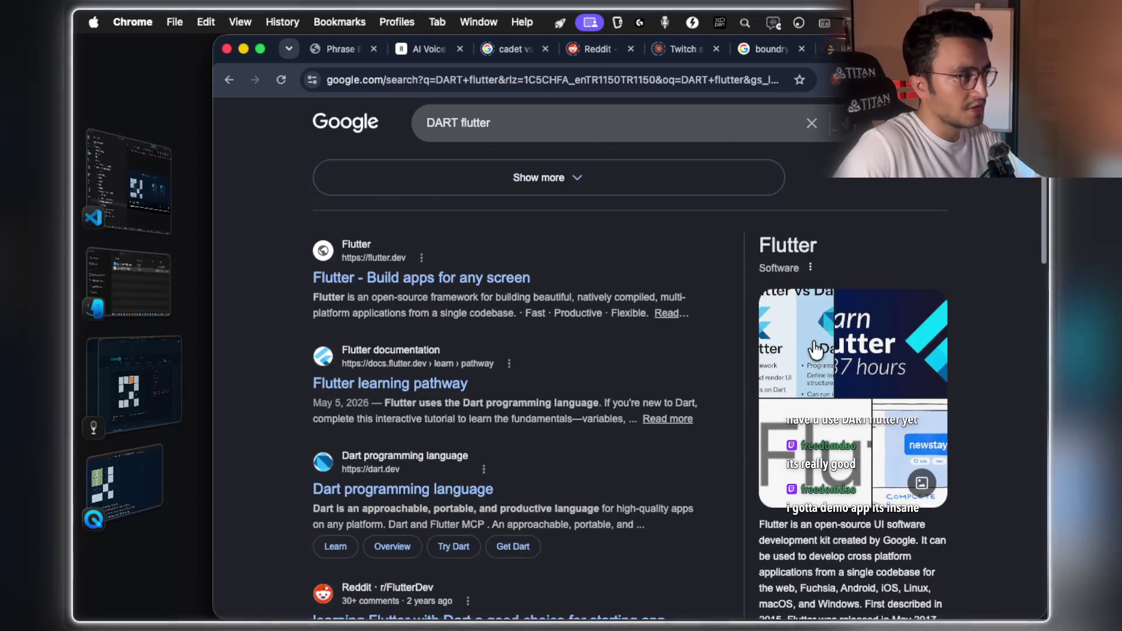
scroll(814, 350, up, 5)
scroll(572, 312, down, 5)
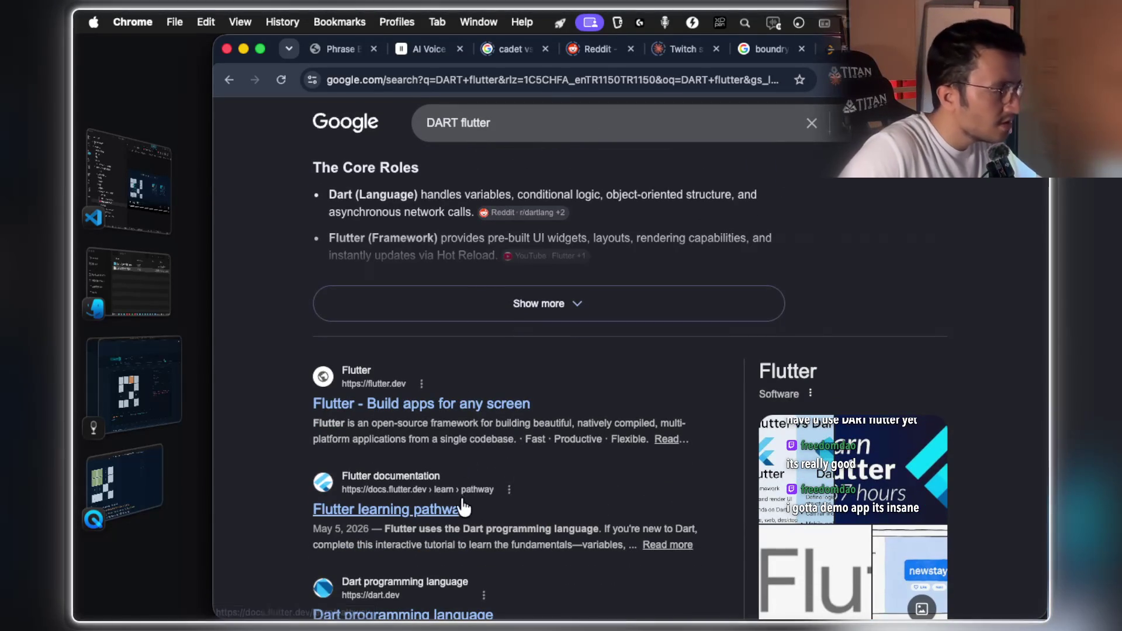
click(491, 405)
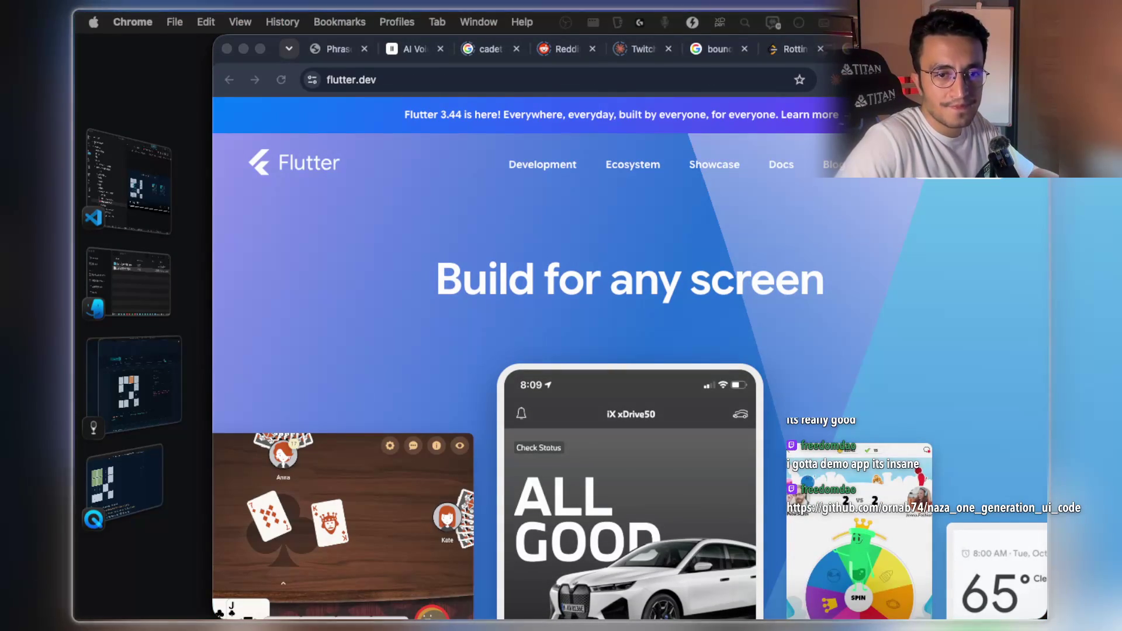
click(736, 327)
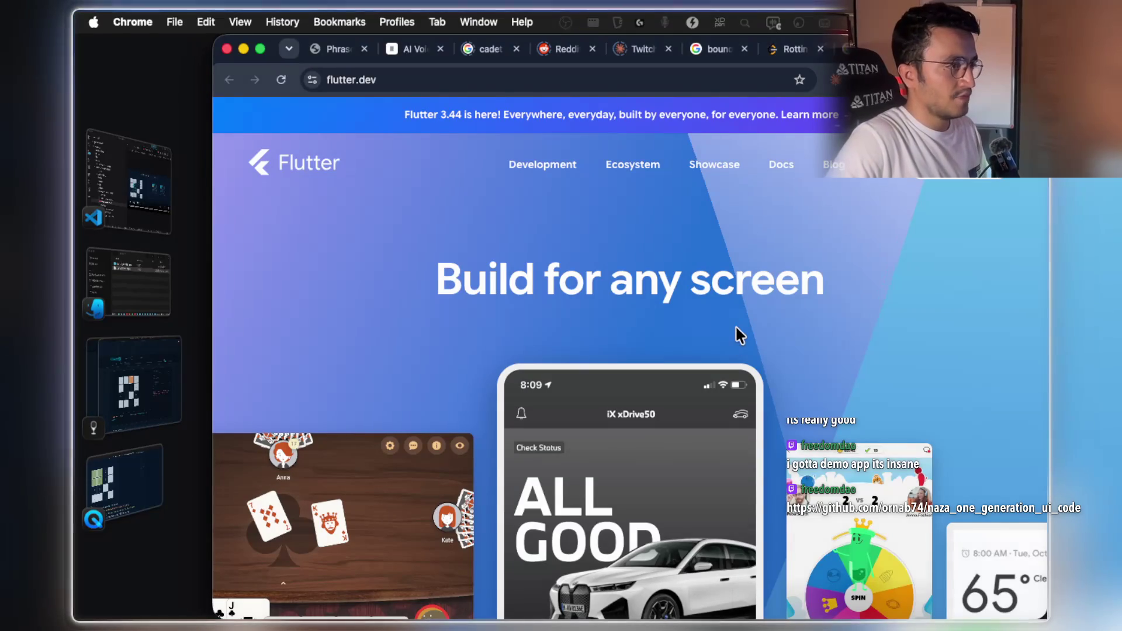
Load the shared naza_one_generation_ui_code GitHub repository in a new tab
scroll(735, 327, down, 3)
key(super+t)
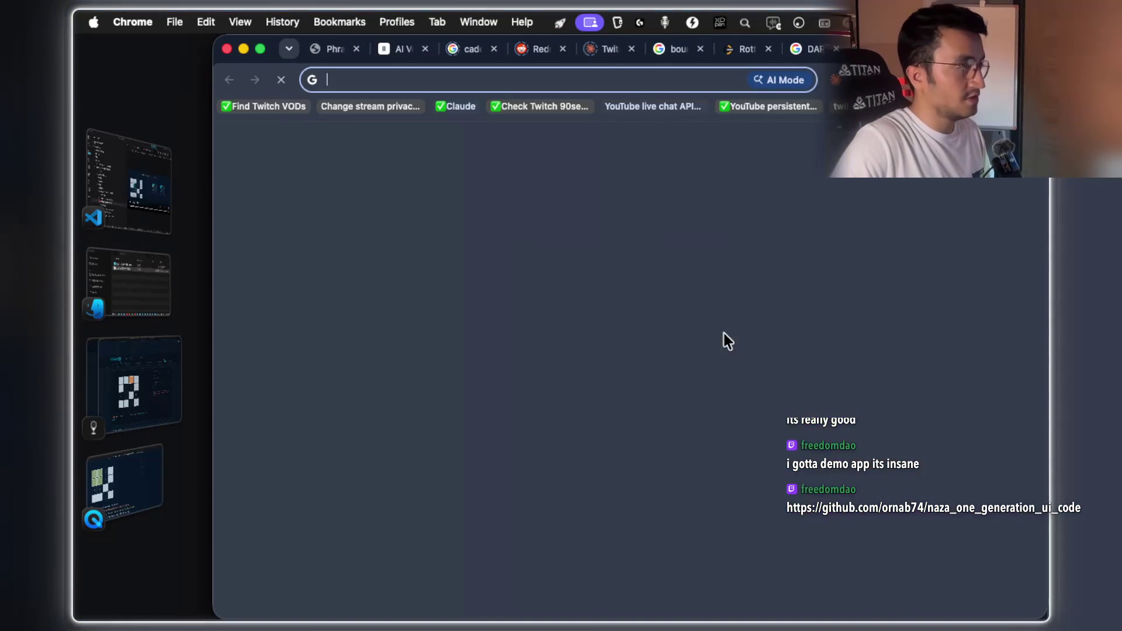
text(https://github.com/ornab74/naza_one_generation_ui_code)
key(Return)
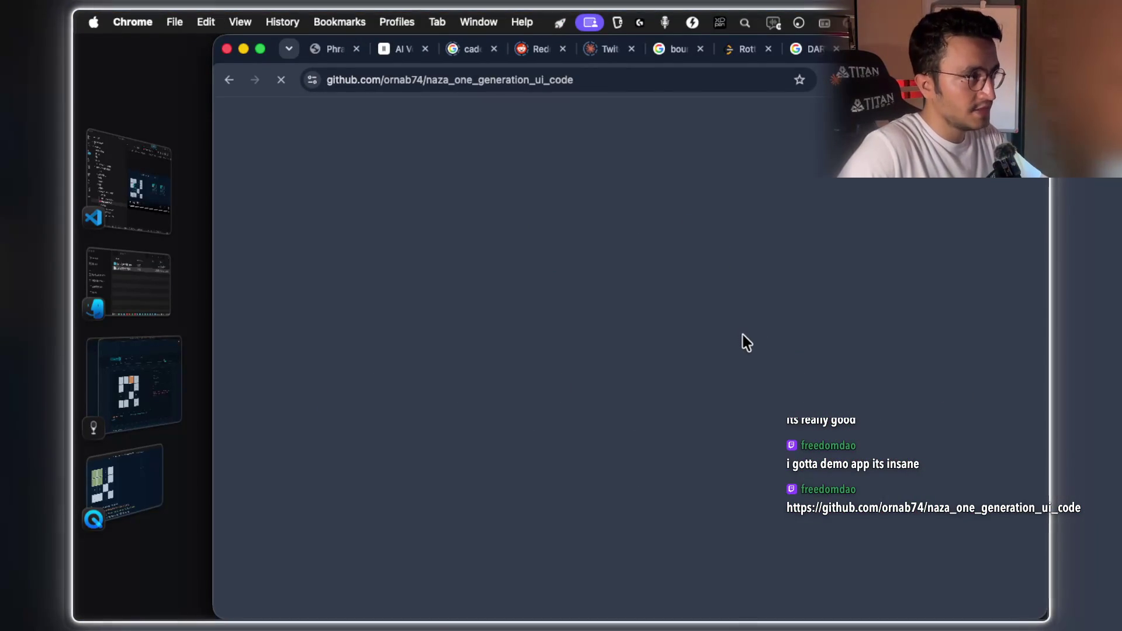
Scroll through the README and back up to the Naza One introduction
scroll(725, 244, down, 20)
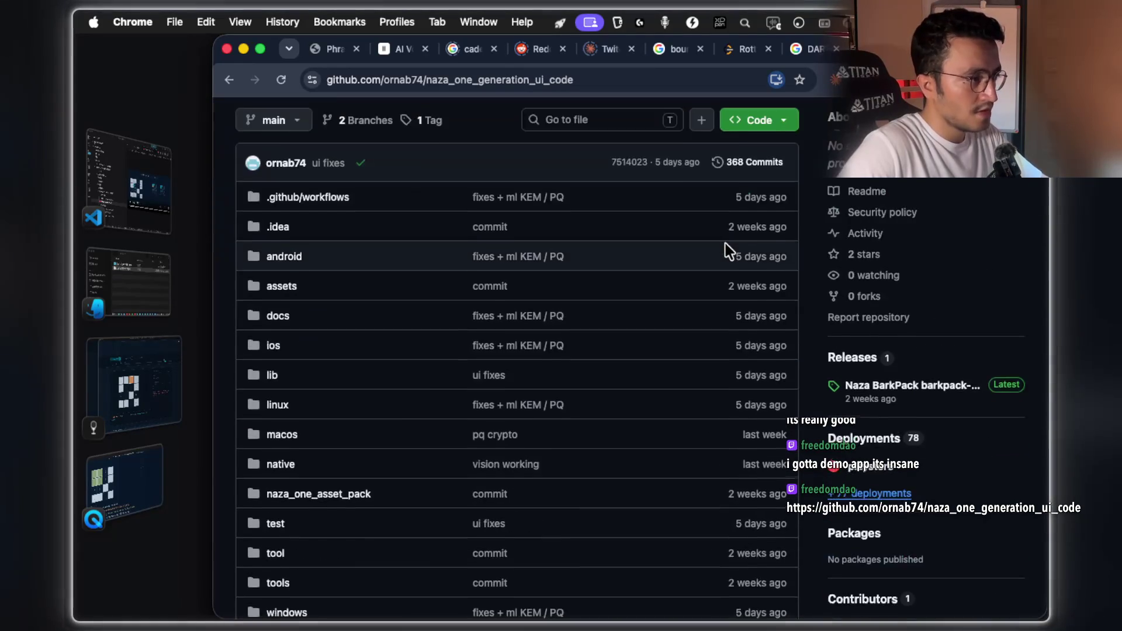
scroll(725, 246, down, 1)
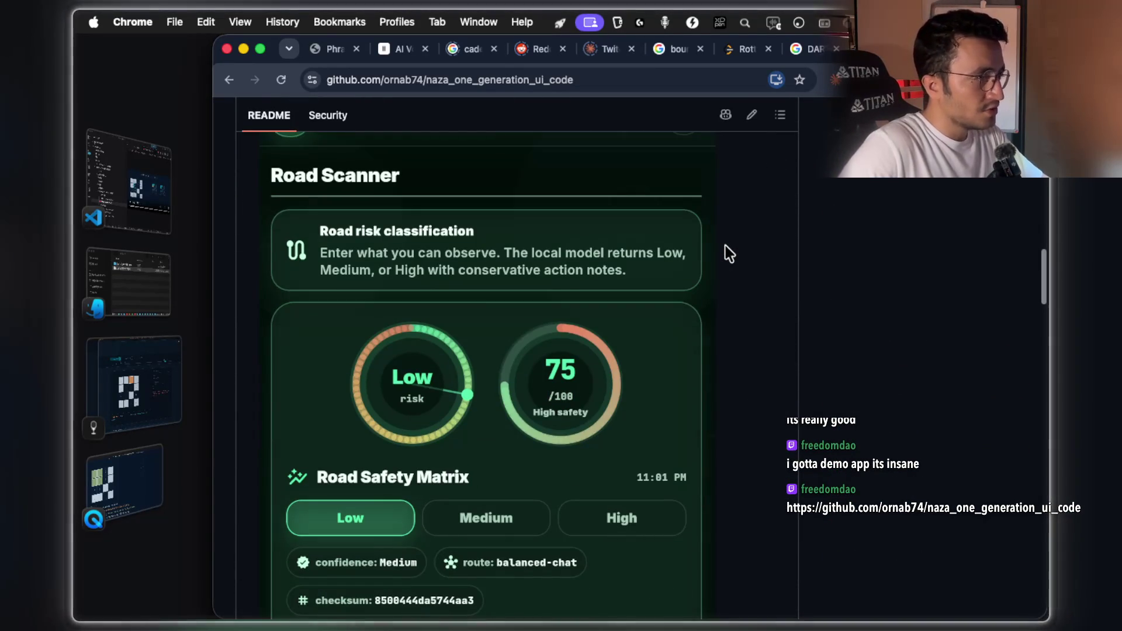
scroll(725, 246, down, 5)
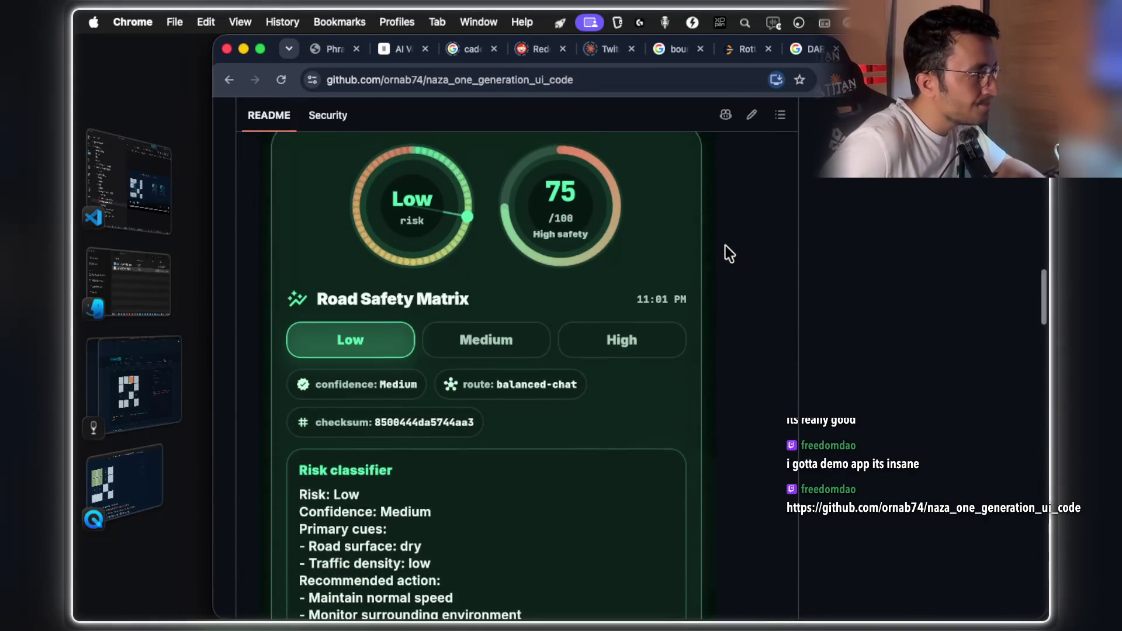
scroll(725, 245, down, 7)
scroll(724, 245, down, 15)
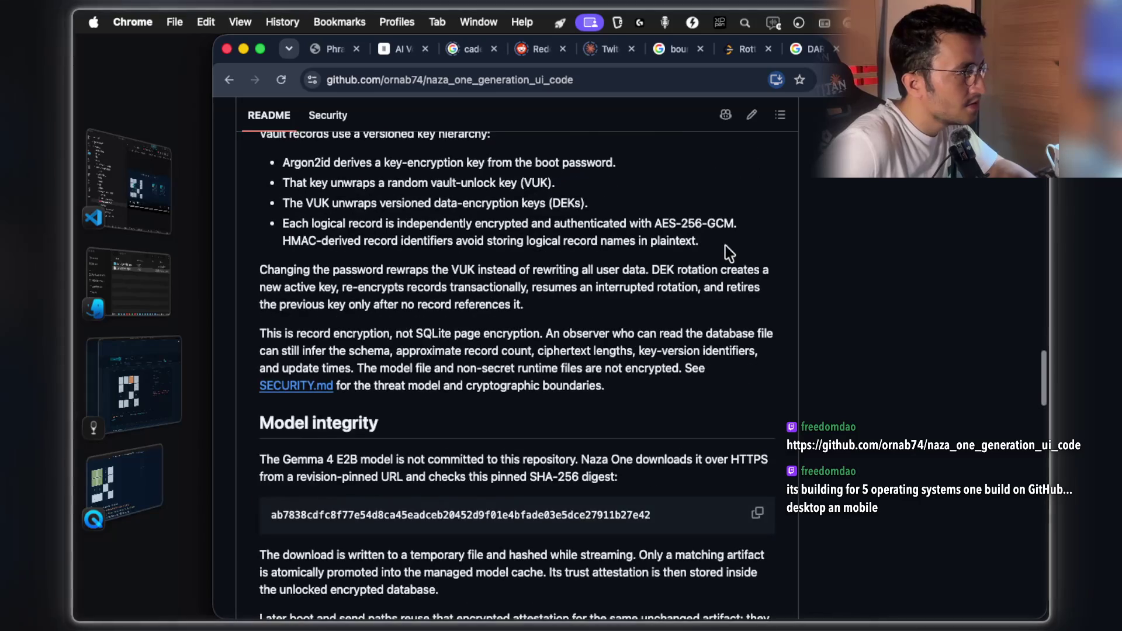
scroll(724, 245, down, 7)
scroll(725, 245, down, 6)
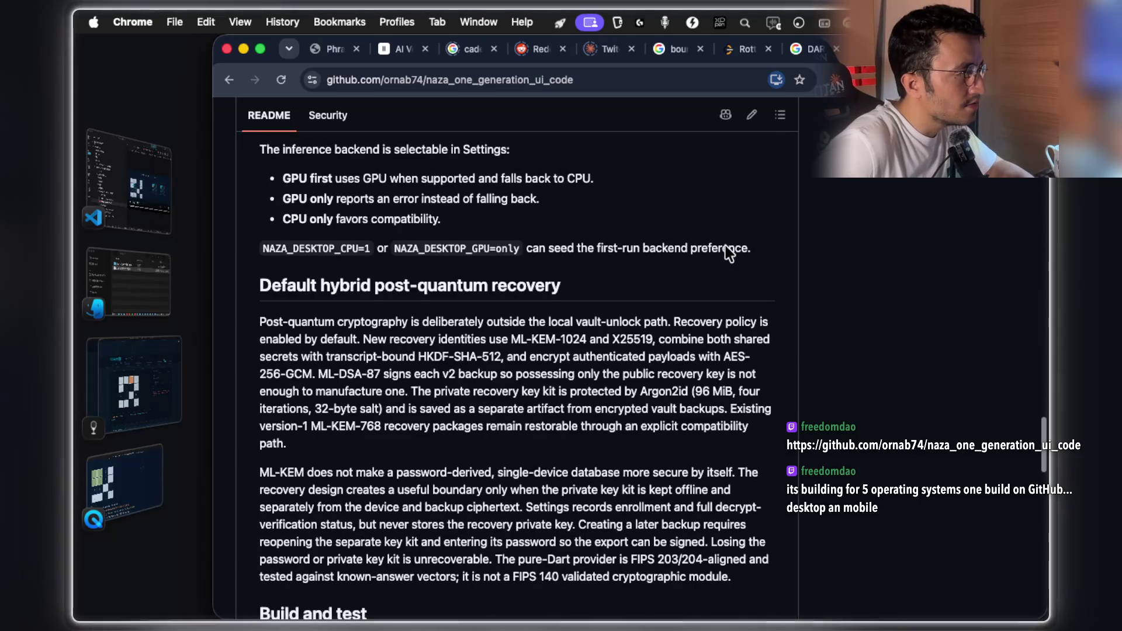
scroll(725, 246, down, 10)
scroll(725, 248, up, 6)
scroll(725, 245, up, 20)
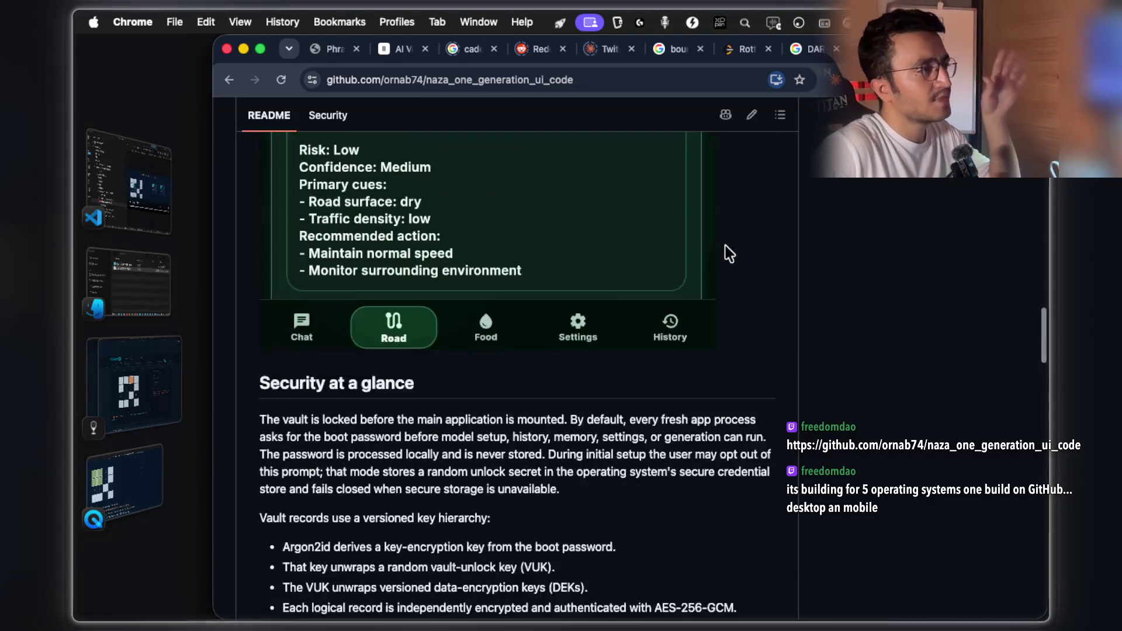
scroll(725, 253, up, 4)
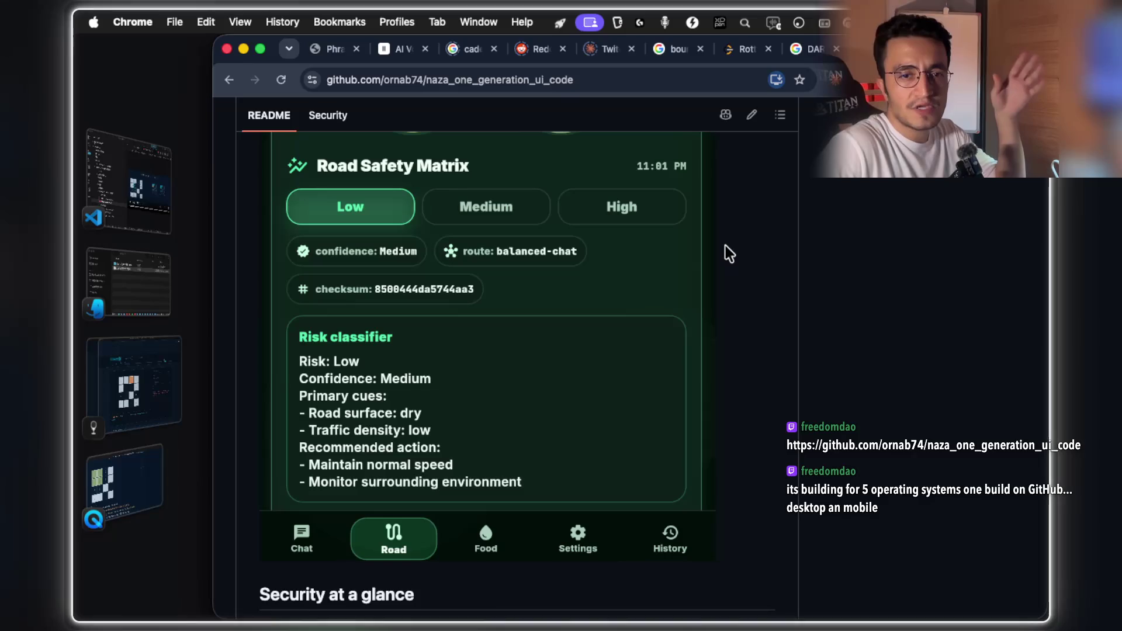
scroll(725, 253, up, 6)
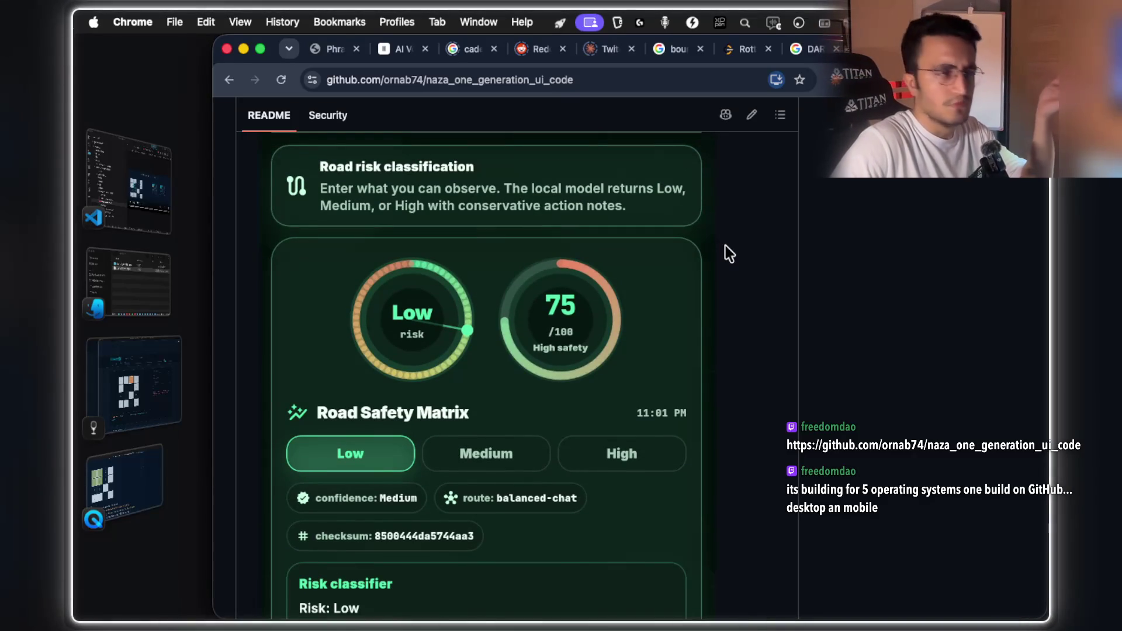
scroll(724, 246, up, 7)
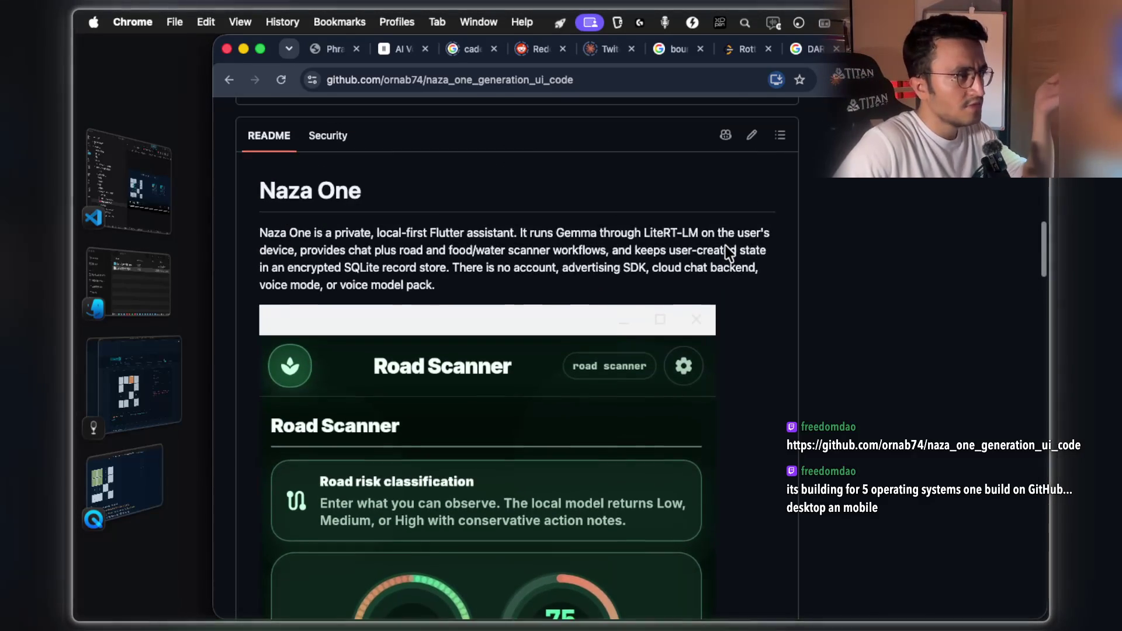
scroll(726, 247, up, 9)
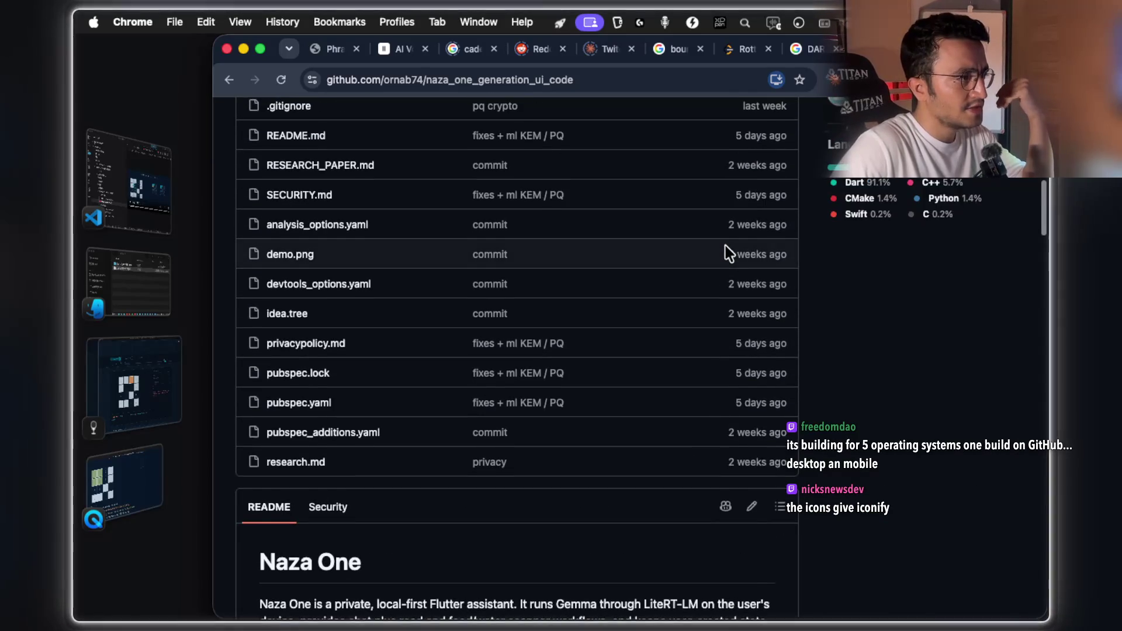
scroll(728, 253, down, 4)
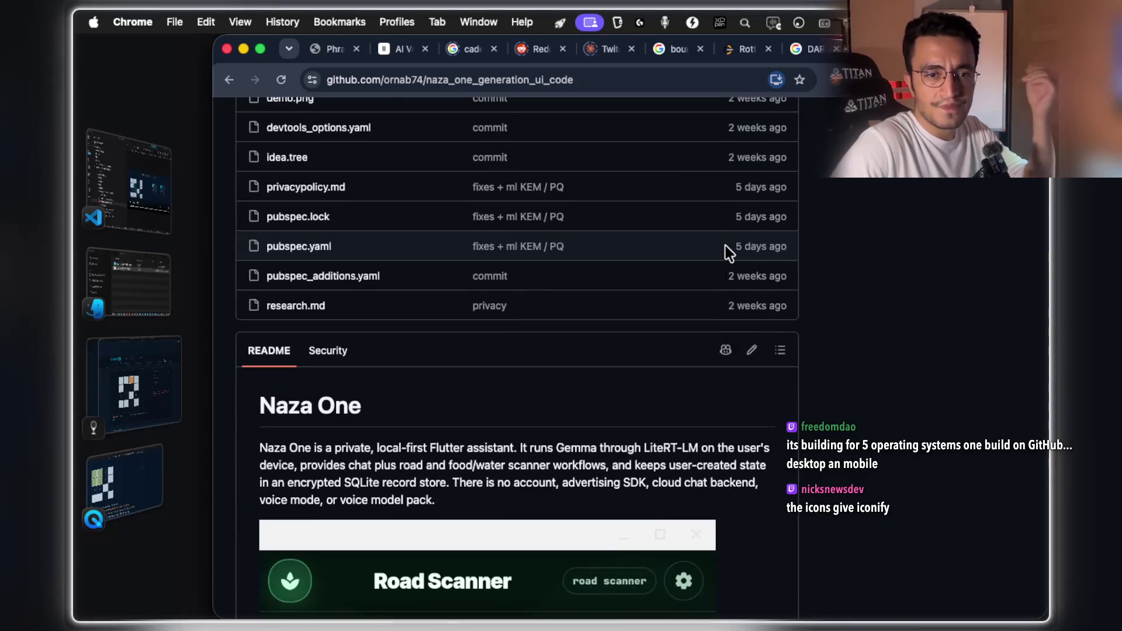
right_click(724, 246)
click(624, 289)
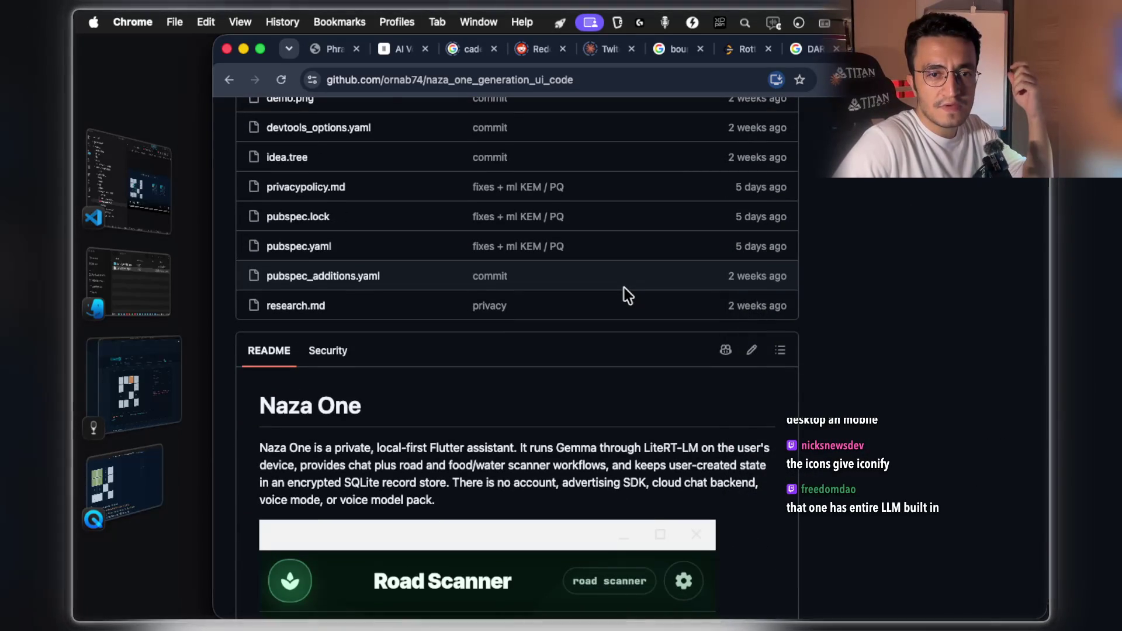
scroll(625, 289, up, 4)
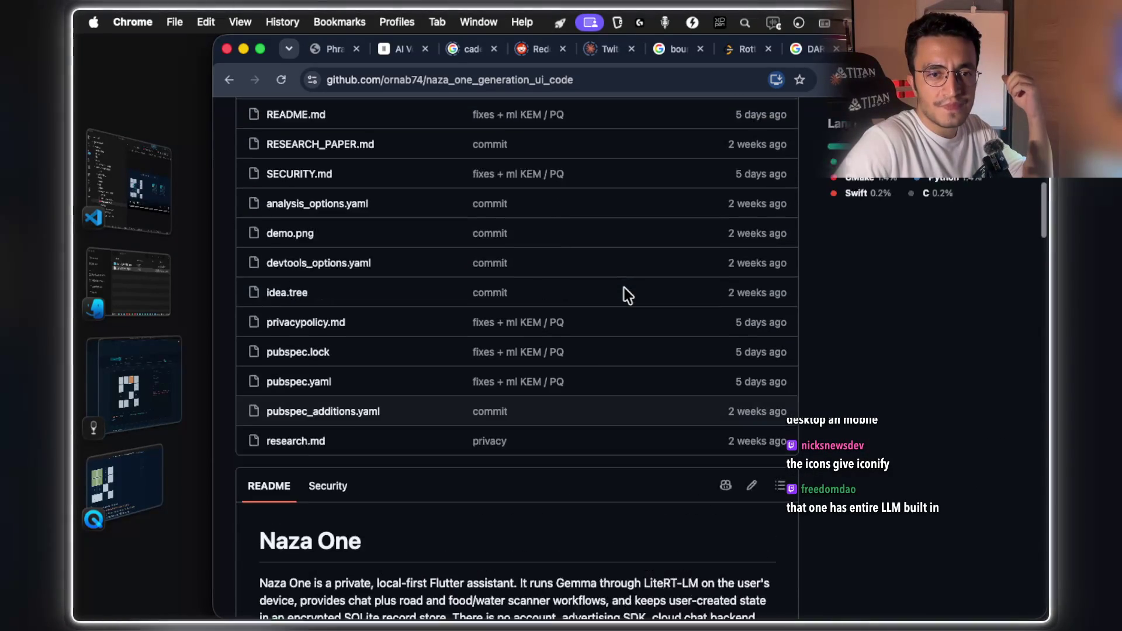
right_click(624, 288)
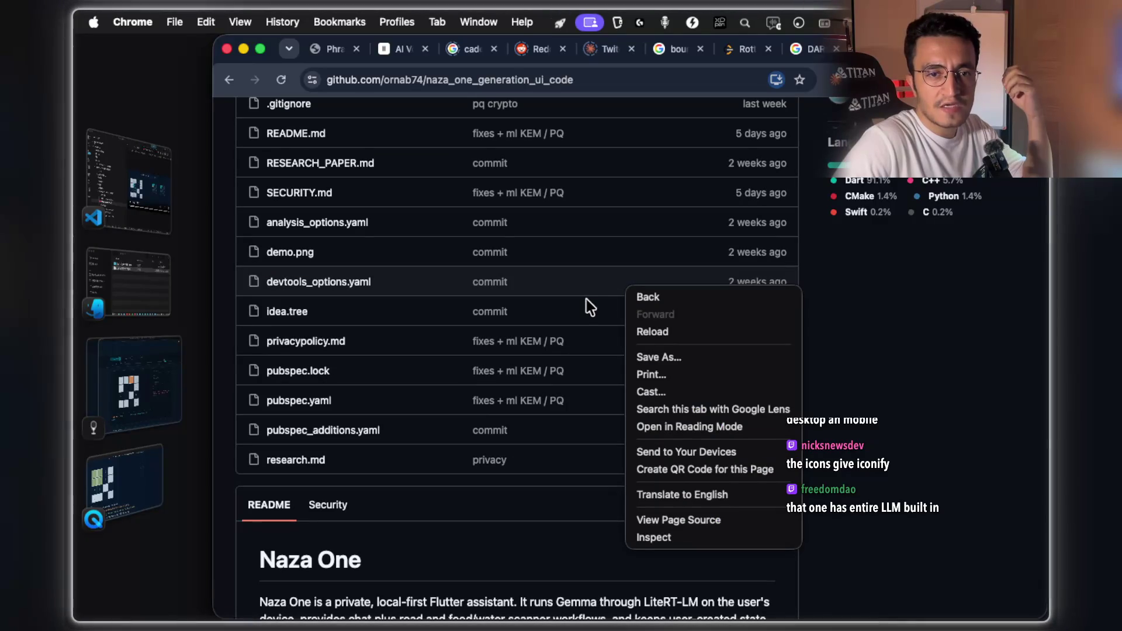
click(839, 422)
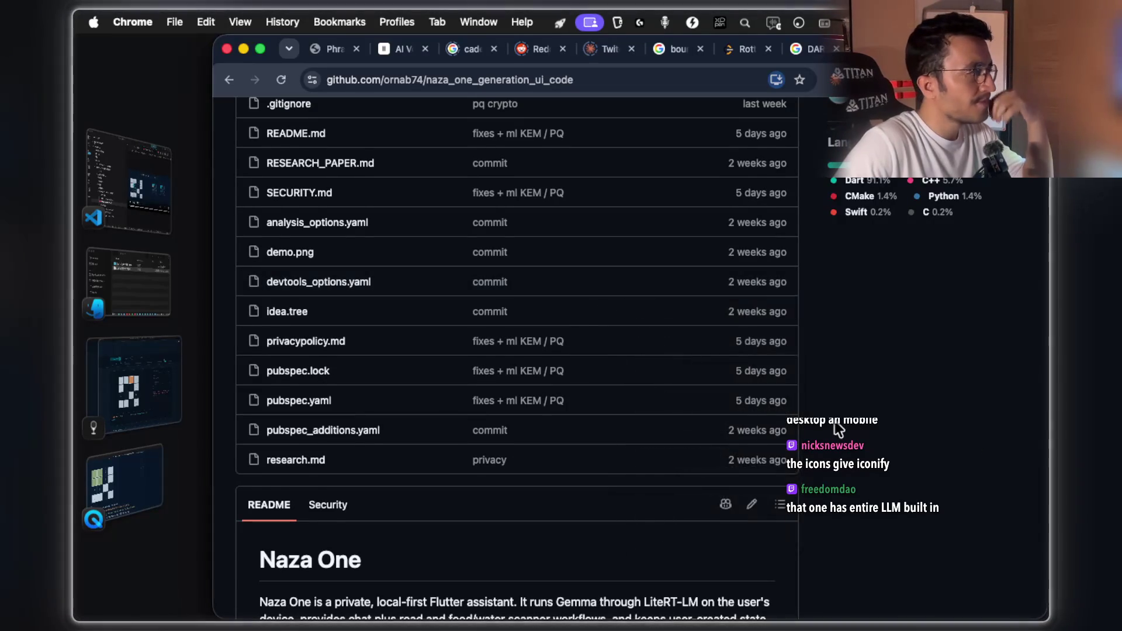
scroll(837, 428, up, 10)
scroll(836, 428, down, 5)
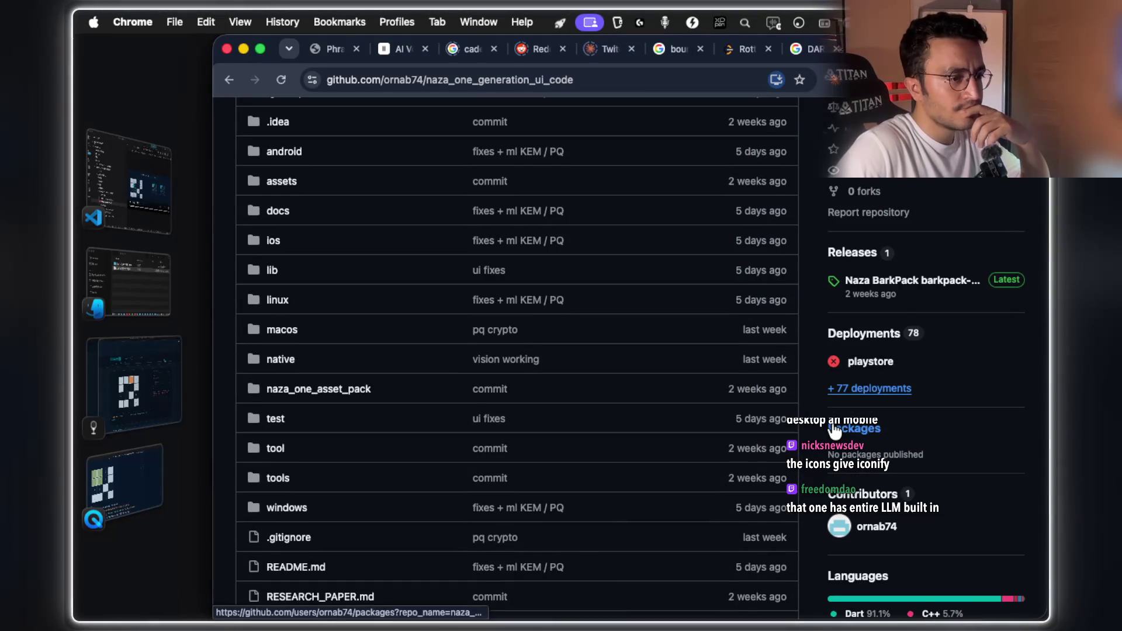
scroll(837, 428, up, 6)
scroll(836, 430, down, 10)
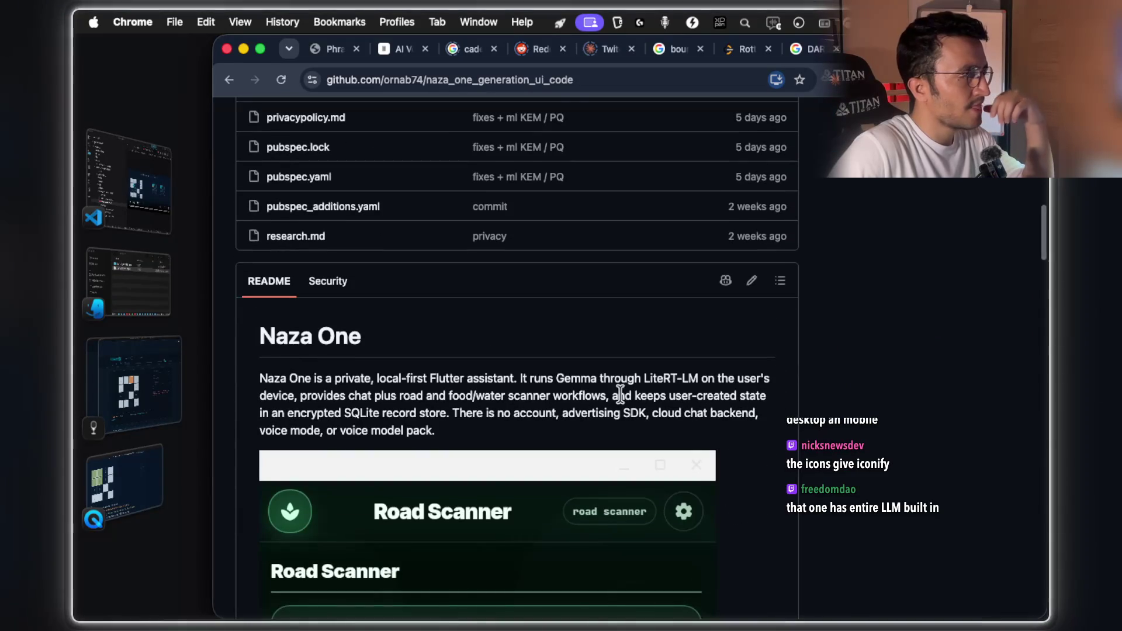
drag(335, 379, 716, 377)
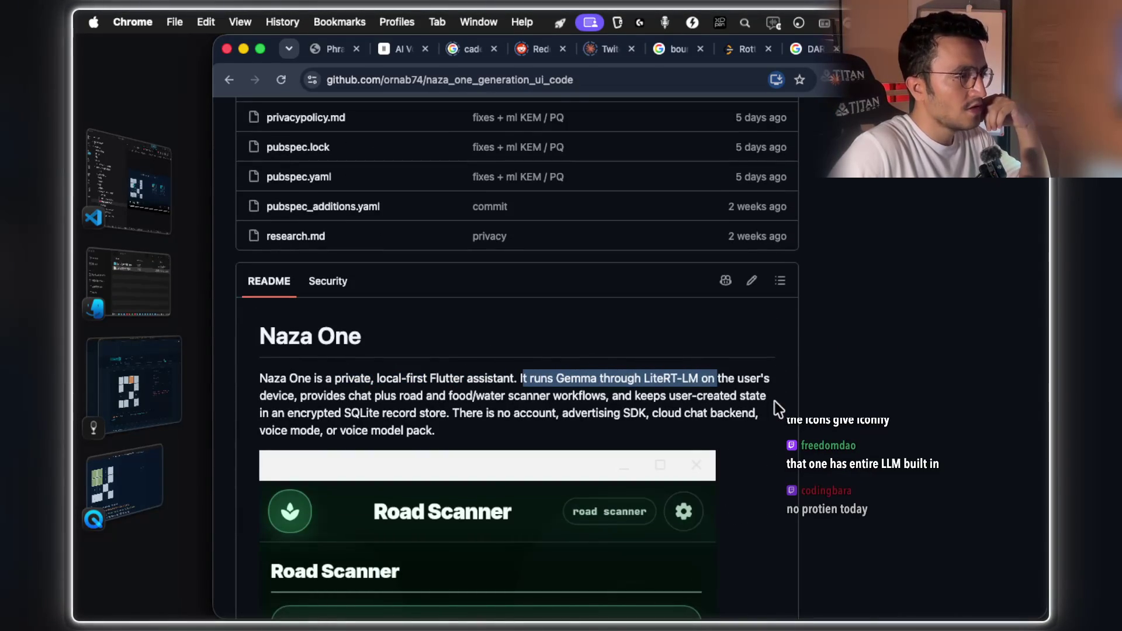
drag(295, 395, 737, 394)
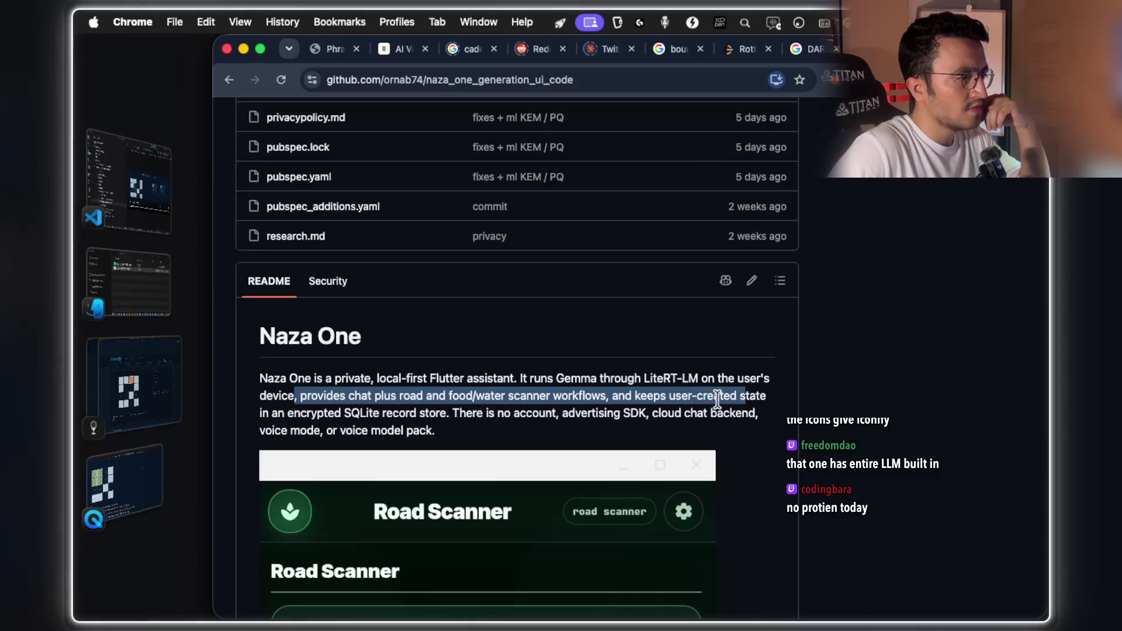
drag(341, 413, 758, 413)
scroll(540, 349, down, 2)
scroll(540, 349, down, 6)
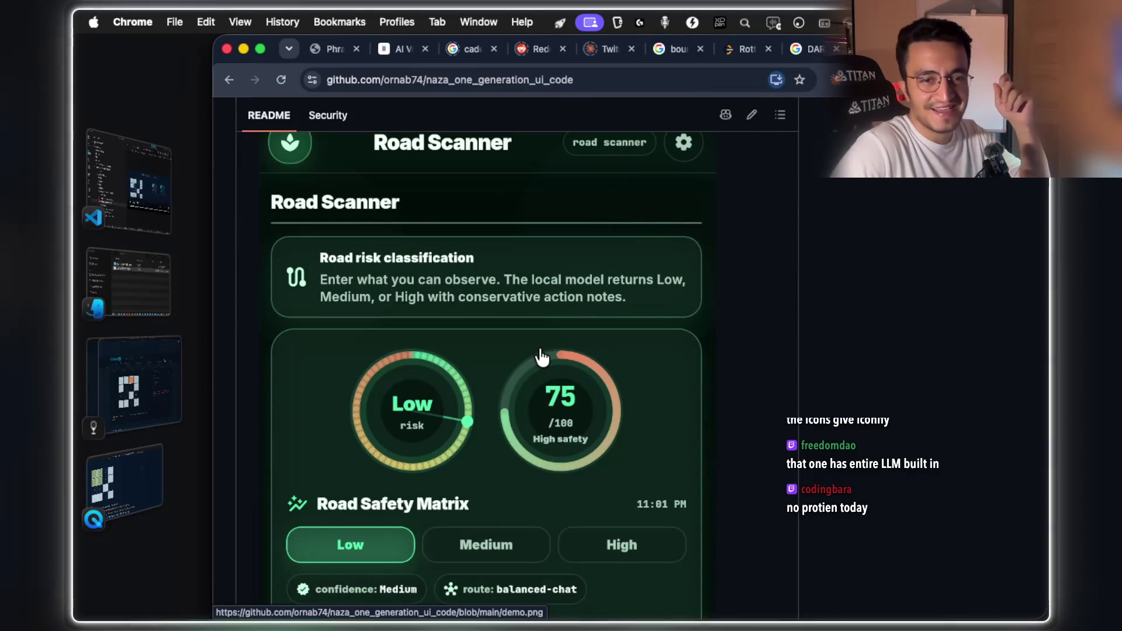
scroll(542, 359, up, 1)
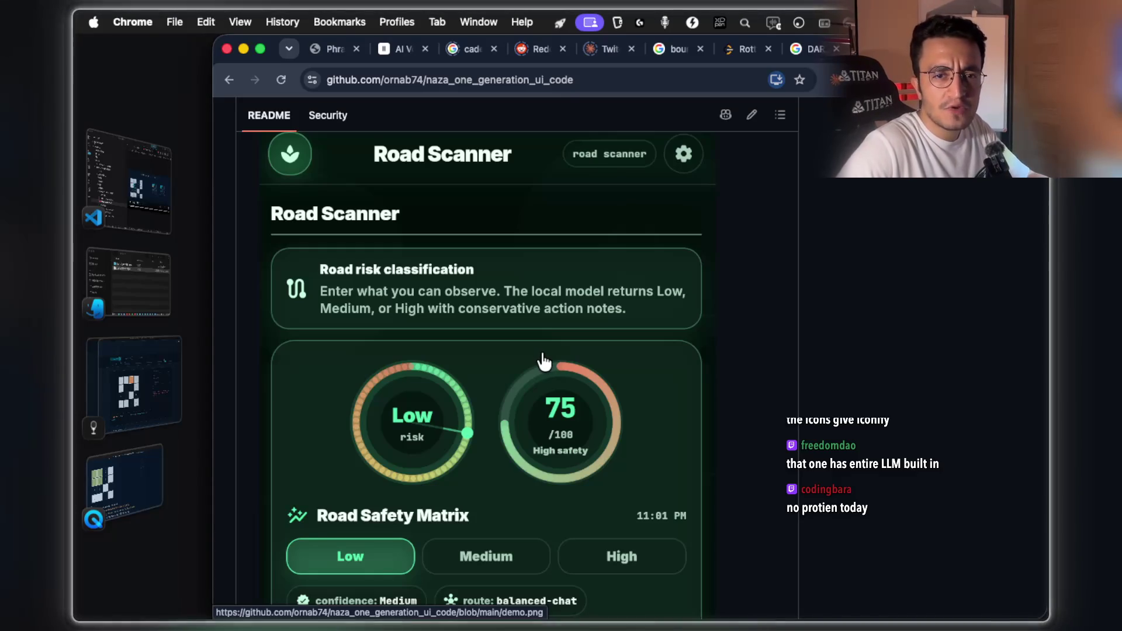
scroll(543, 361, up, 5)
scroll(543, 361, up, 8)
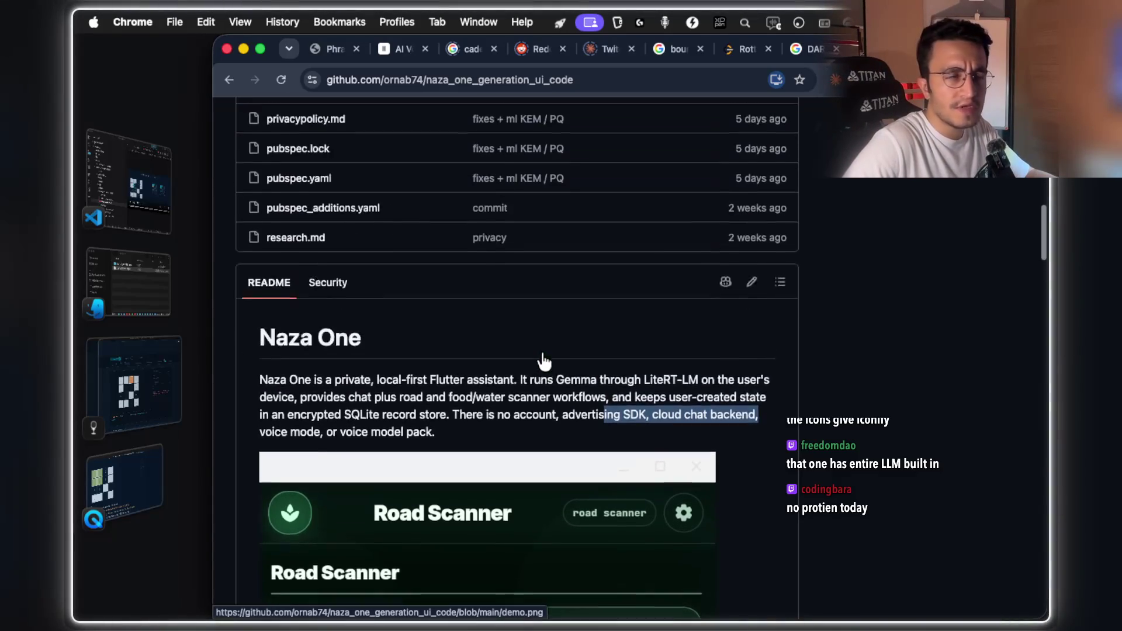
Search Google for 'iconify' in a new tab and open the iconify.design site
key(super+t)
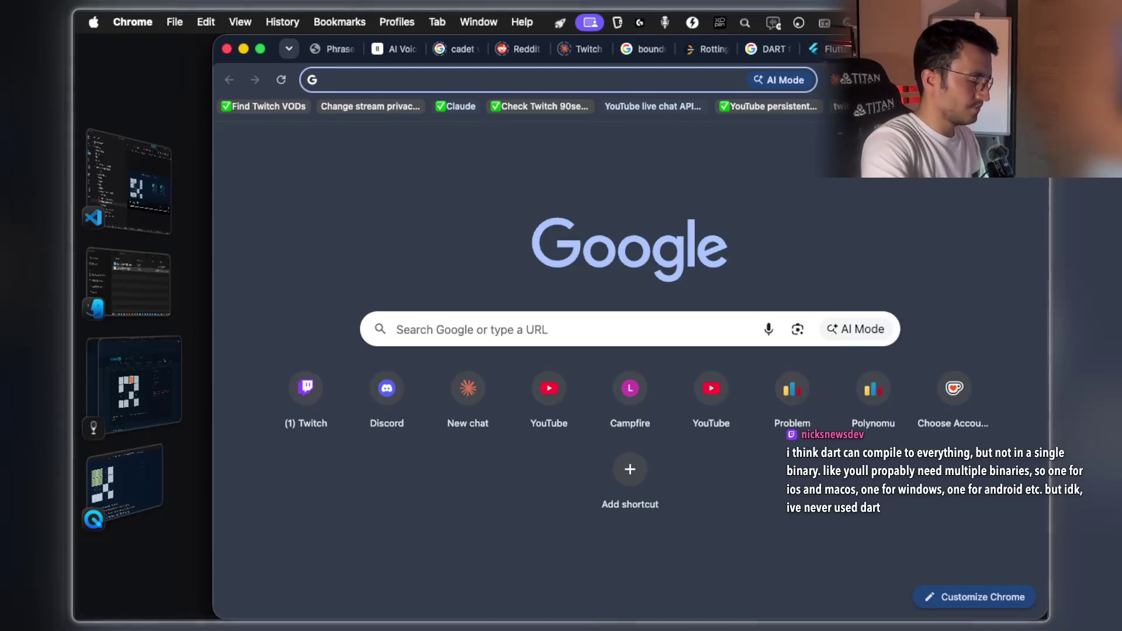
text(iconify)
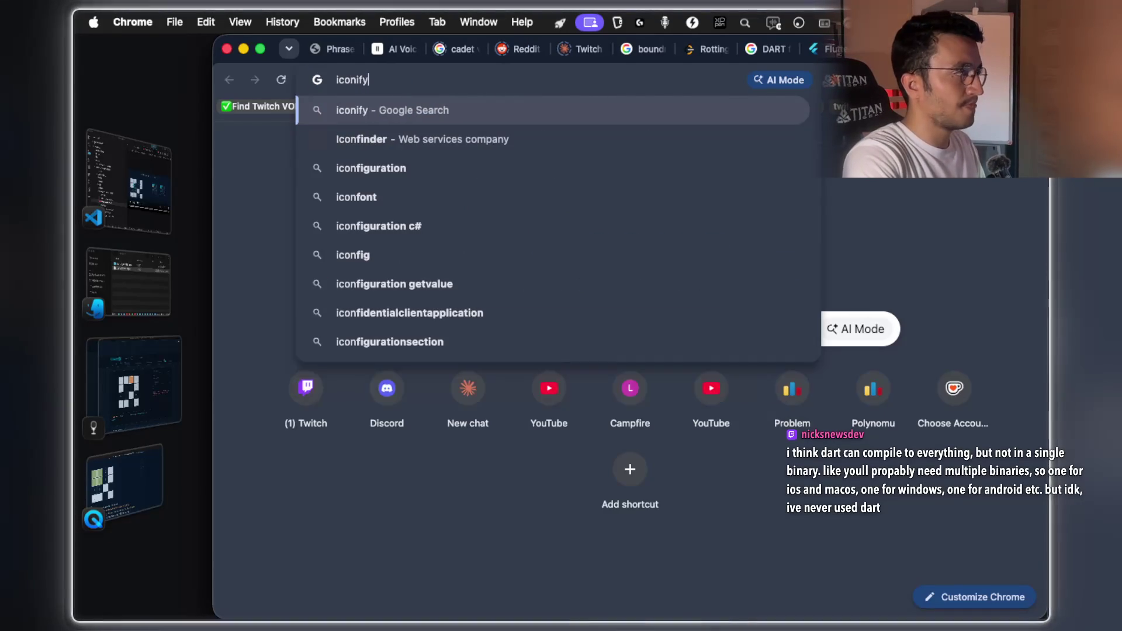
key(Return)
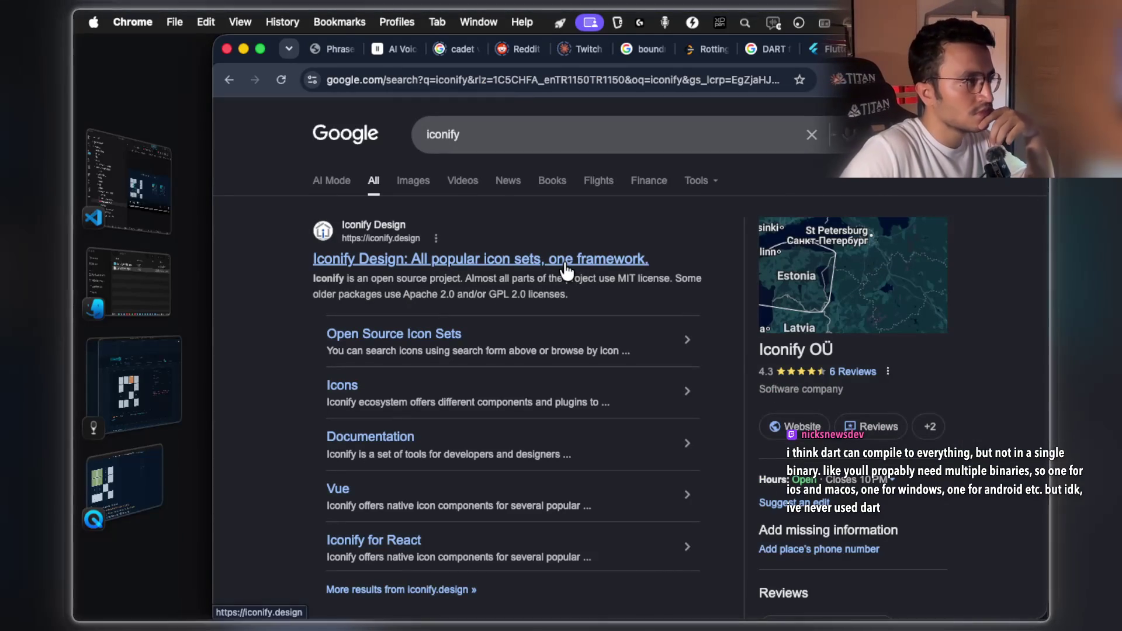
click(566, 270)
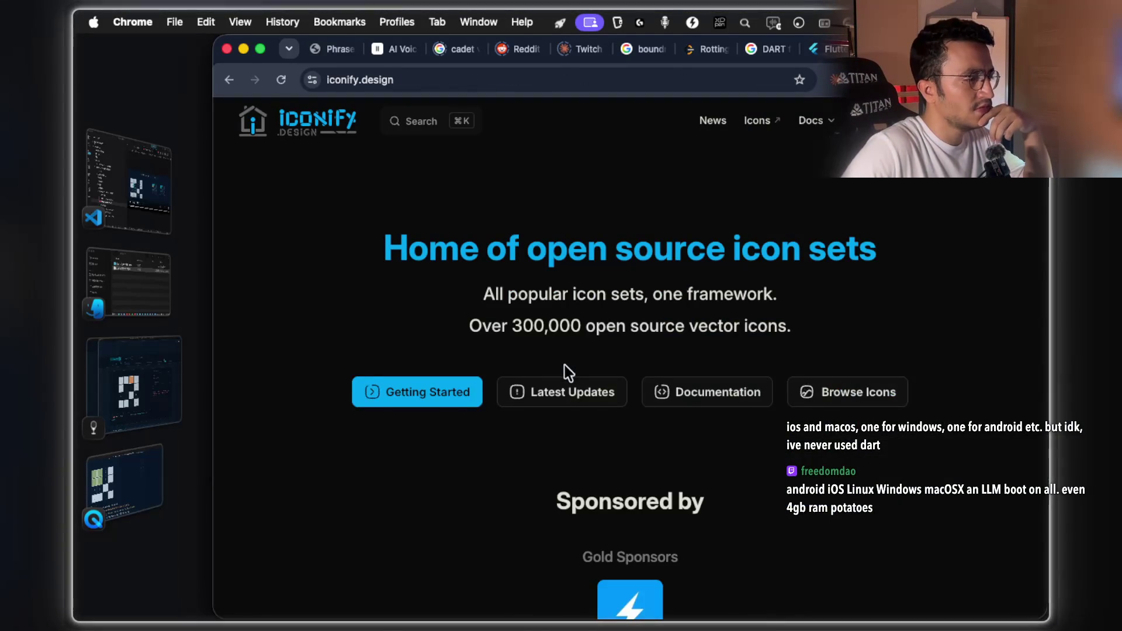
Browse the Iconify site, then return to the handwritten grid notes on page 39
scroll(566, 370, down, 7)
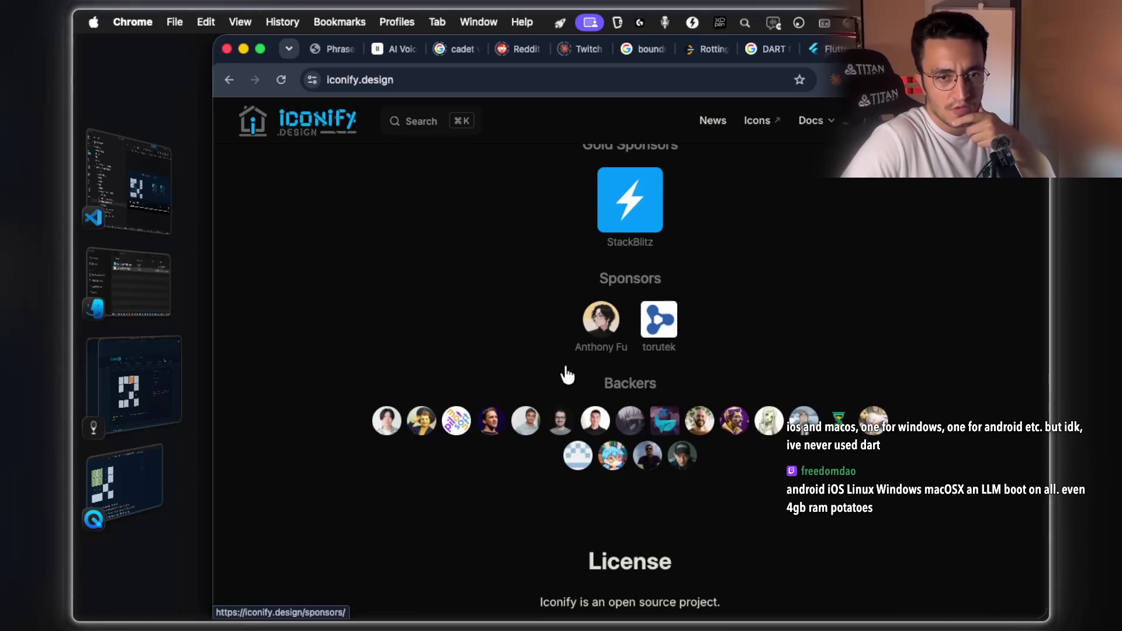
scroll(567, 375, down, 2)
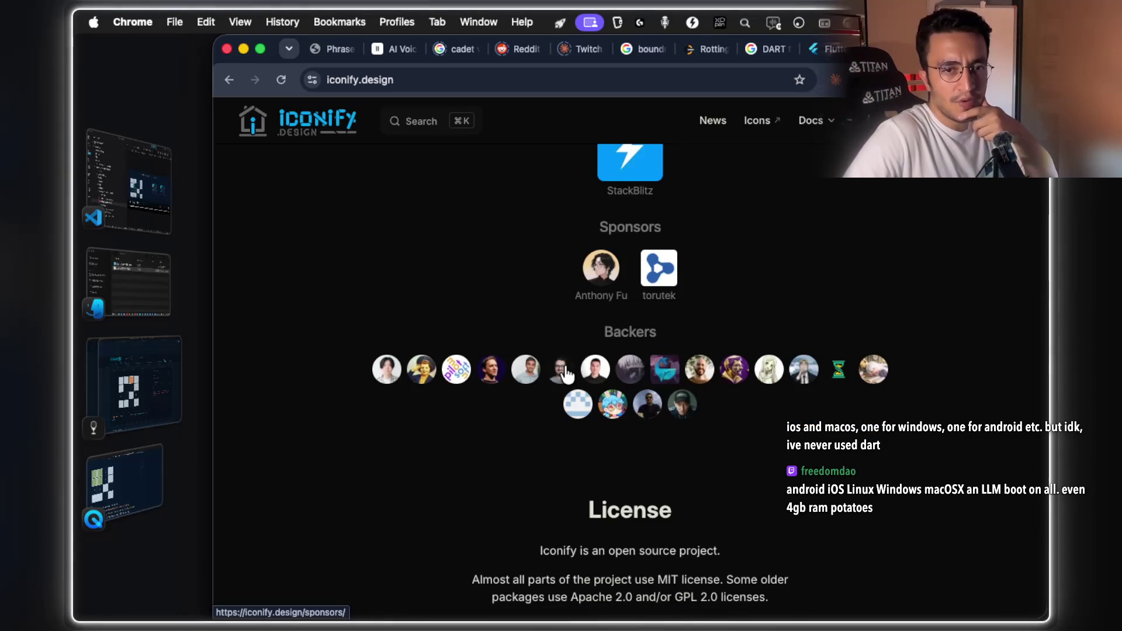
scroll(565, 372, down, 2)
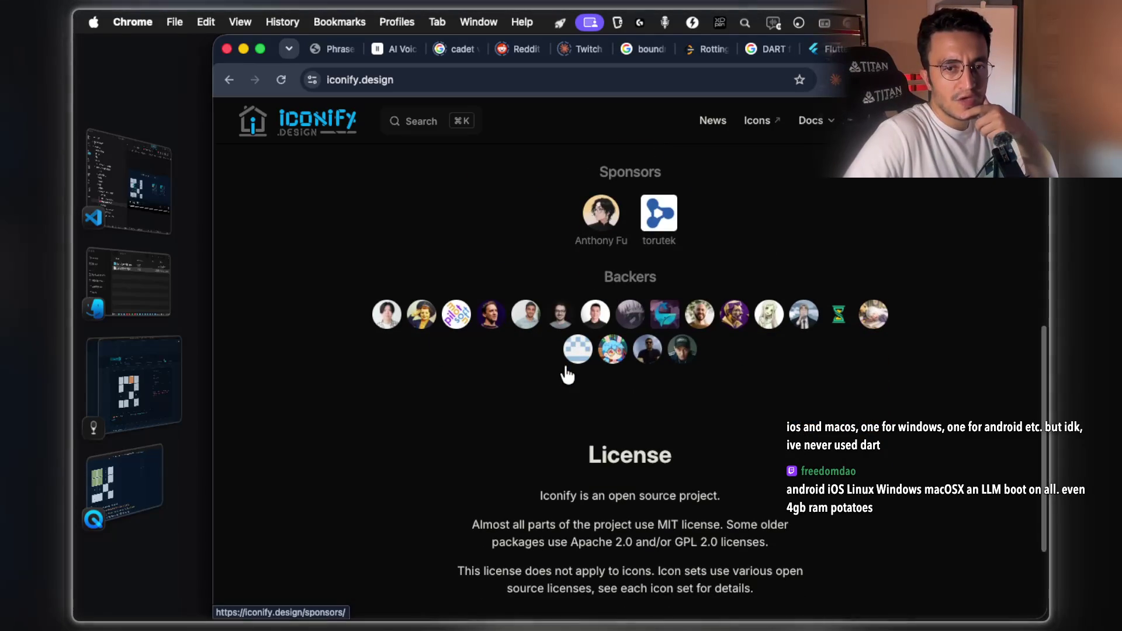
scroll(566, 376, down, 2)
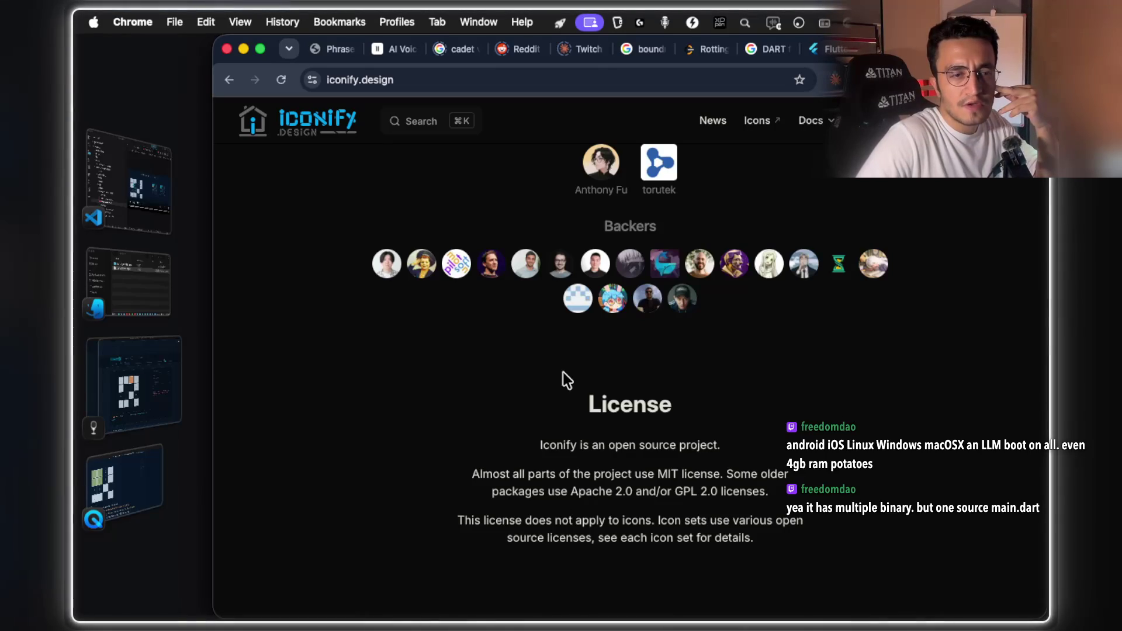
scroll(563, 380, down, 3)
click(228, 77)
key(super+Tab)
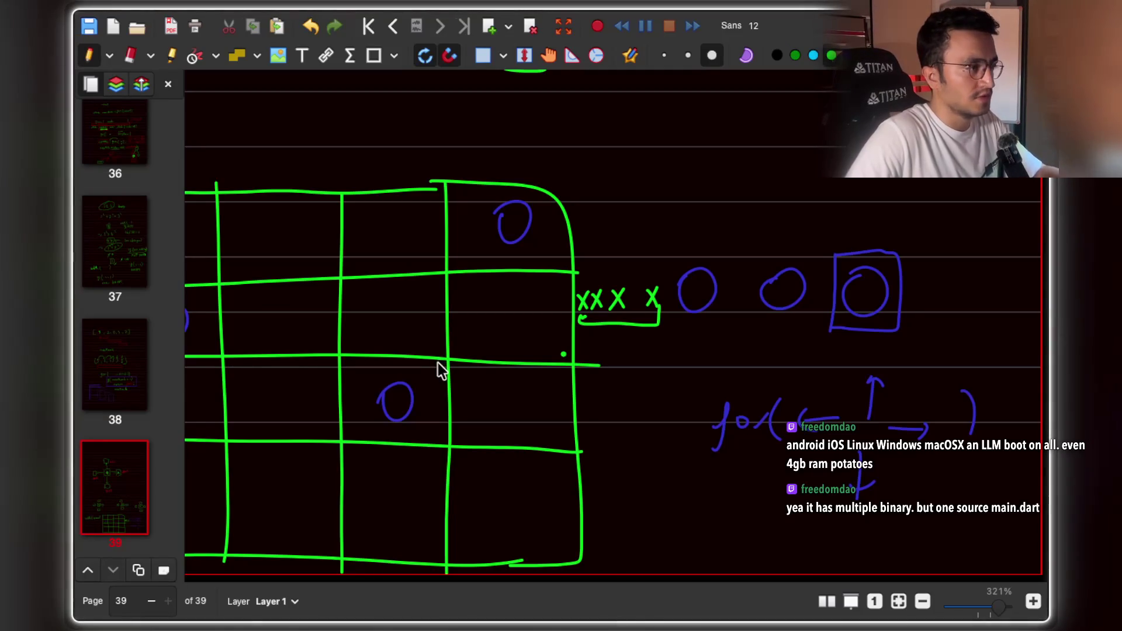
In Claude Code, scroll to the Spring Boot comparison and highlight the GetMapping /topics and invoke-versus-fetch lines
key(super+Tab)
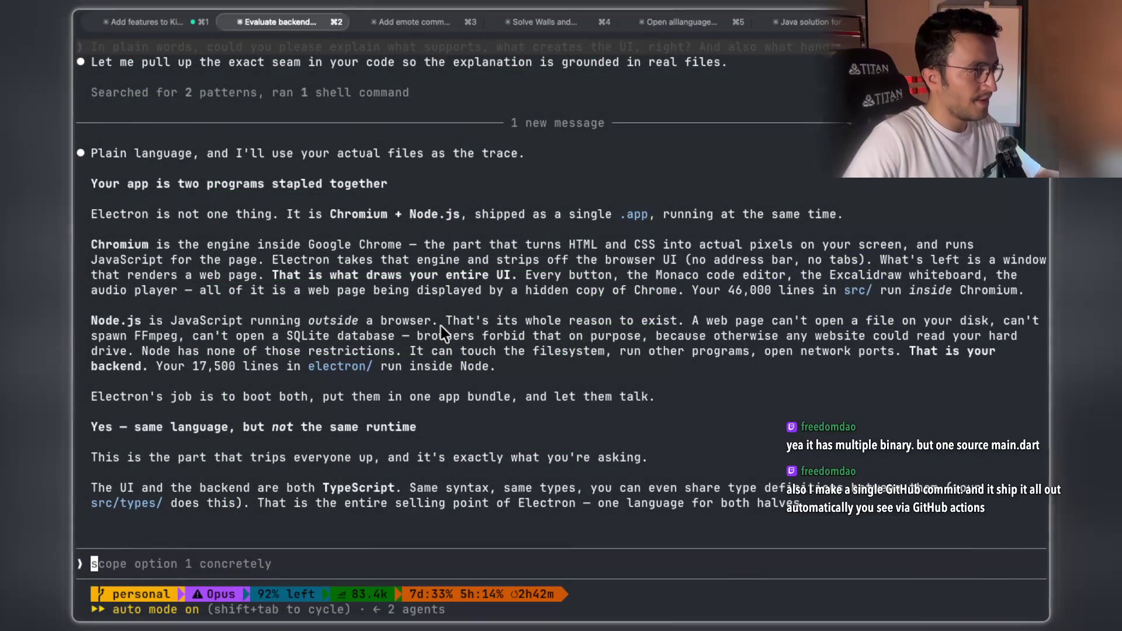
scroll(400, 394, down, 10)
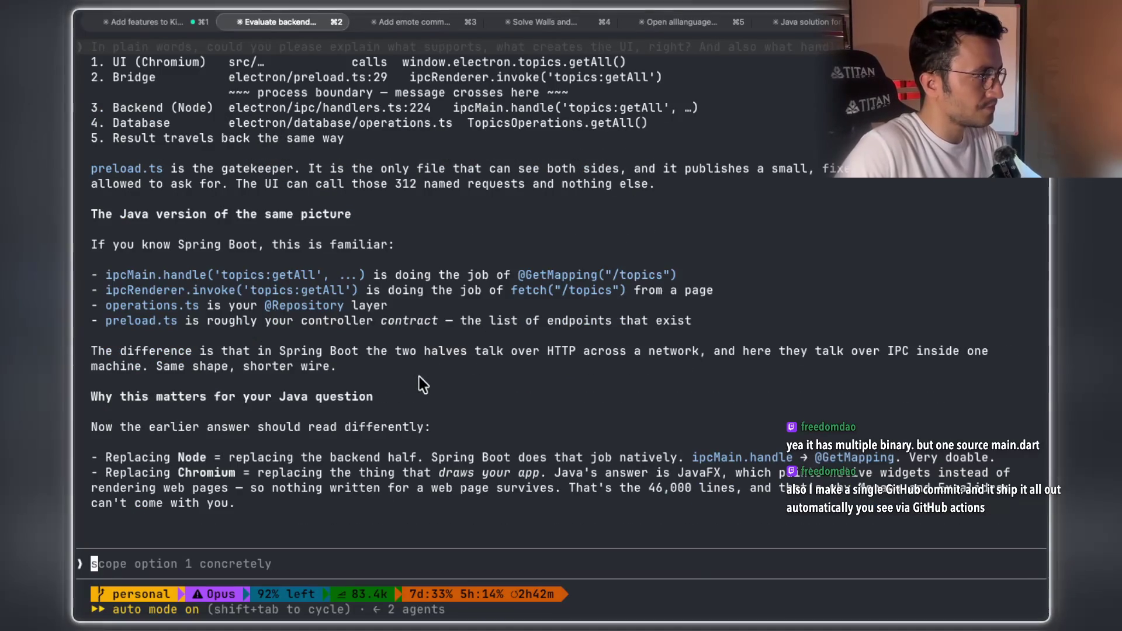
mouse_move(140, 244)
mouse_down()
mouse_move(359, 246)
mouse_move(467, 274)
mouse_up()
drag(548, 274, 677, 274)
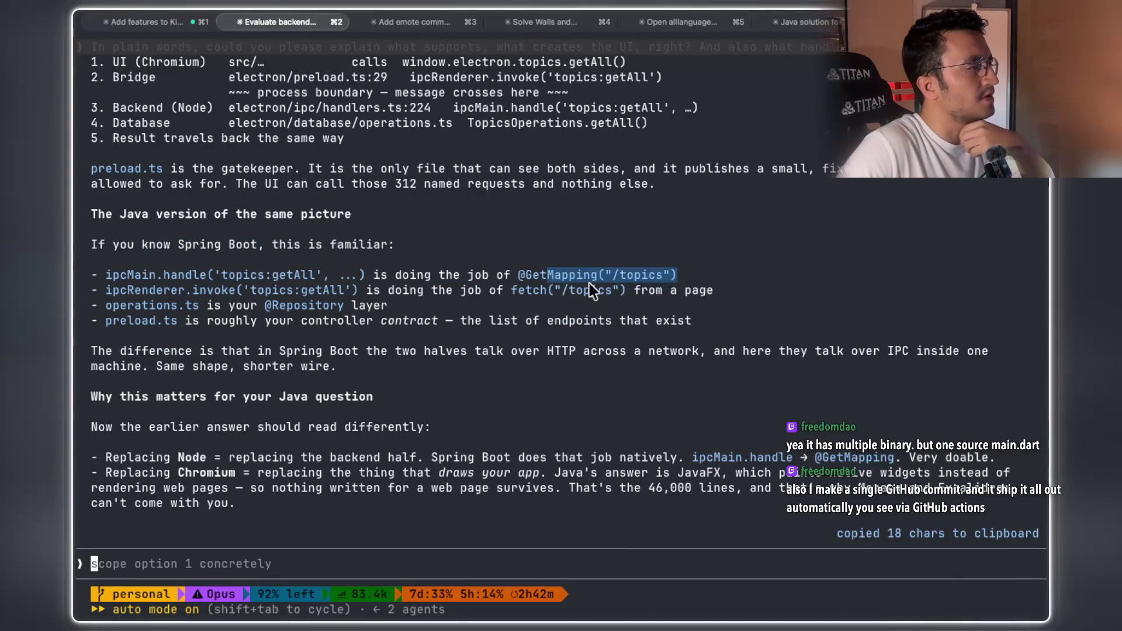
drag(201, 290, 569, 289)
Highlight the sentence contrasting HTTP and IPC, then copy the words HTTP and IPC
drag(186, 351, 697, 355)
drag(889, 352, 907, 348)
mouse_move(158, 367)
mouse_down()
mouse_move(331, 368)
mouse_move(275, 375)
mouse_move(96, 351)
mouse_up()
click(477, 371)
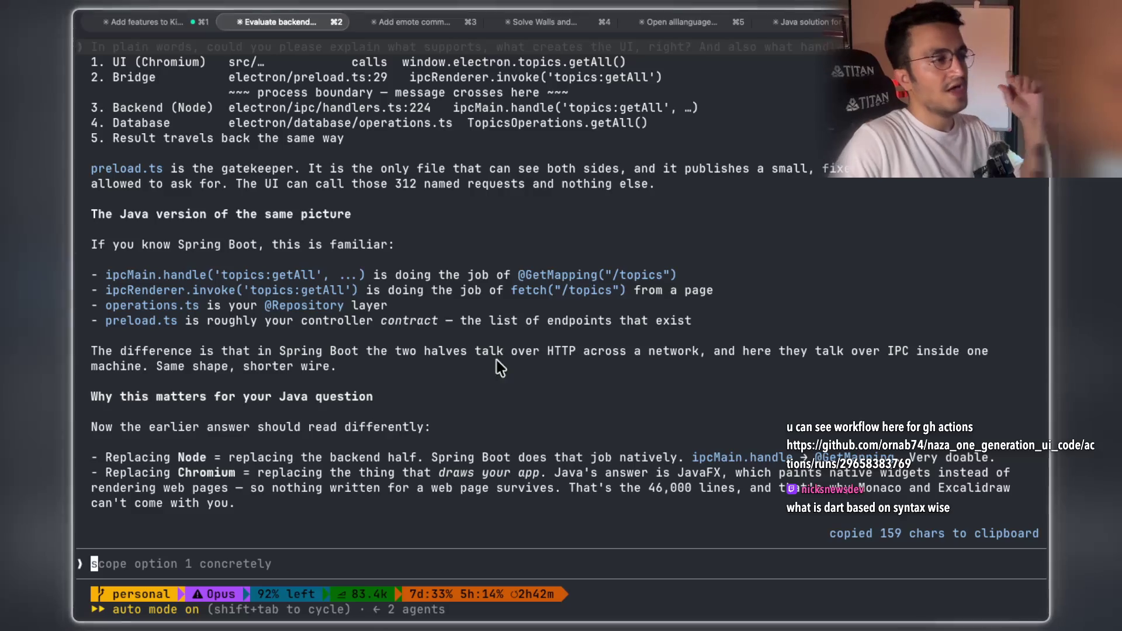
double_click(560, 351)
double_click(895, 350)
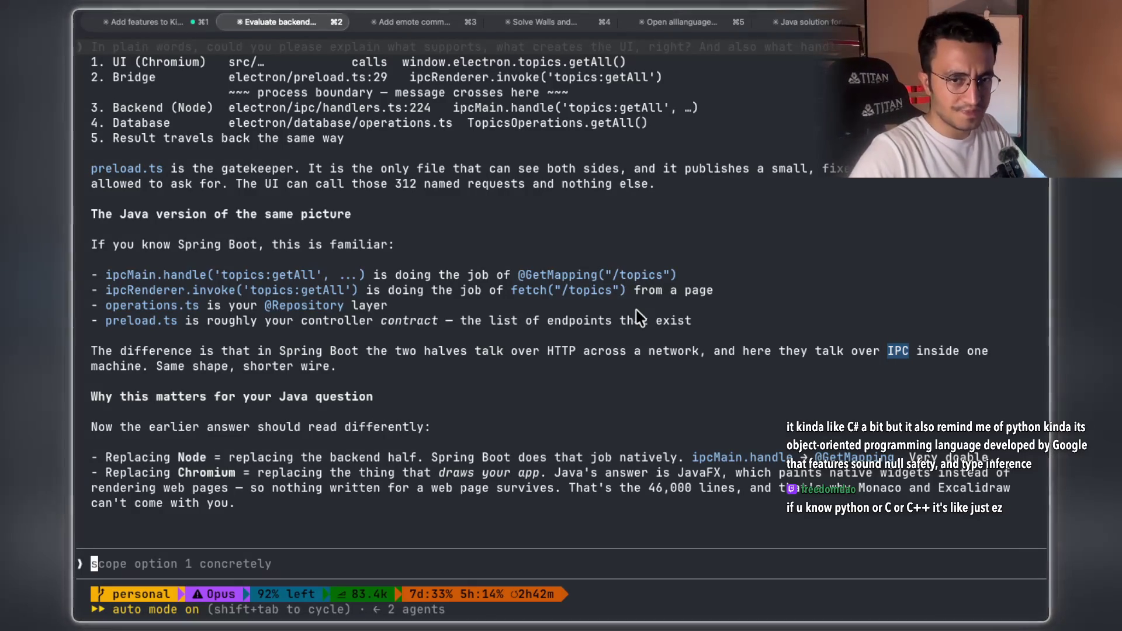
Capture the Rotting Oranges Java BFS code with the Cmd+Shift+2 screen-capture shortcut
key(super+shift+2)
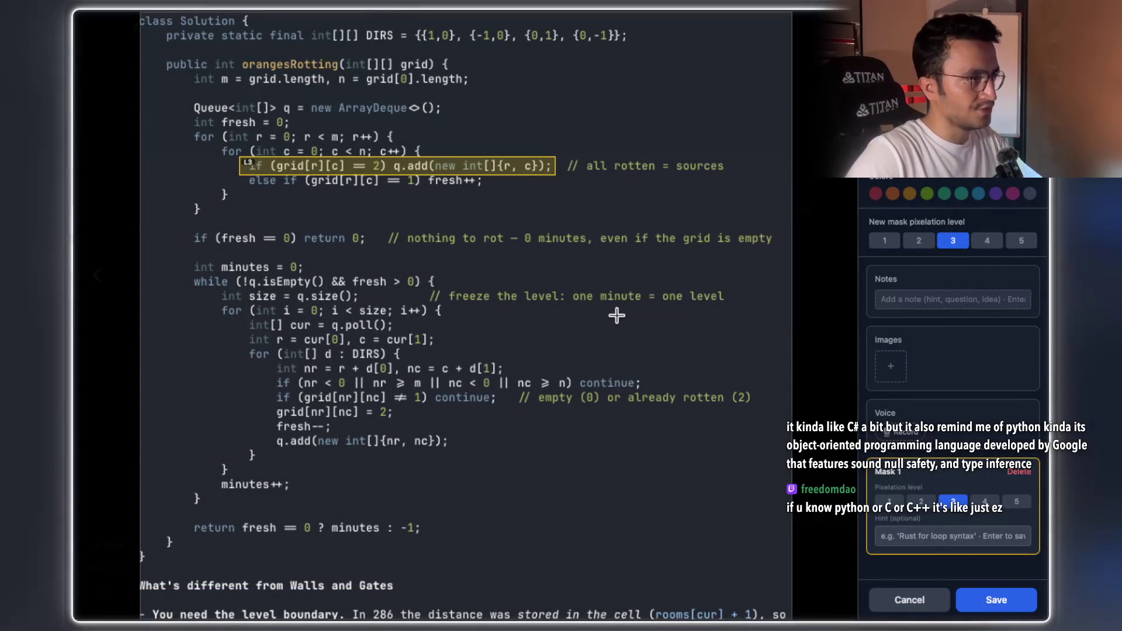
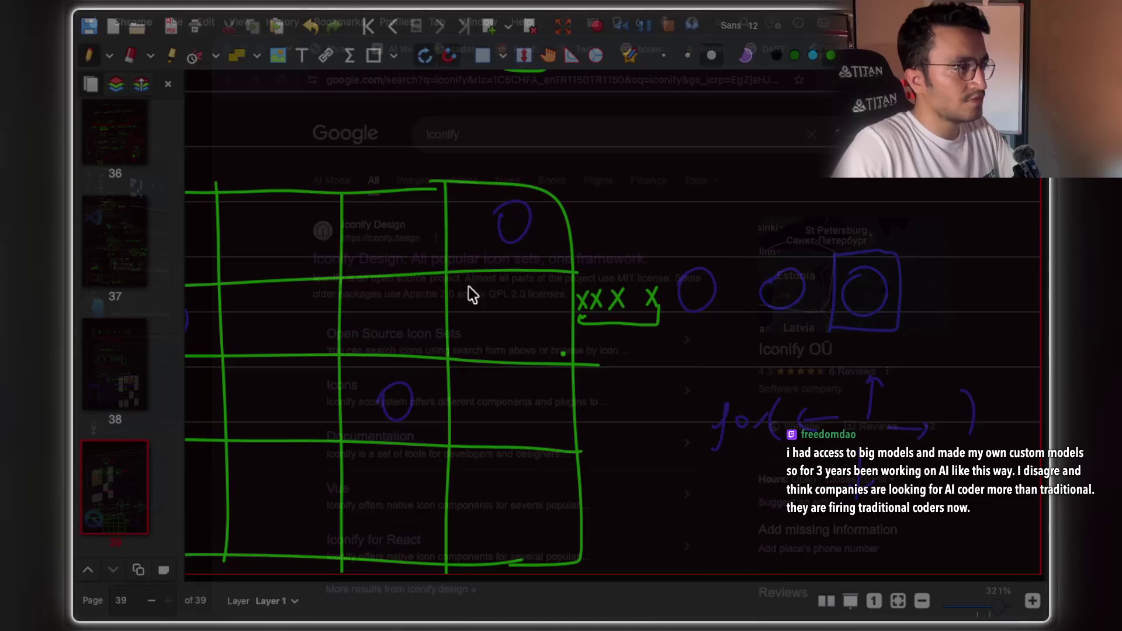
Search Google in a new tab for the pasted Grokipedia article address
key(super+t)
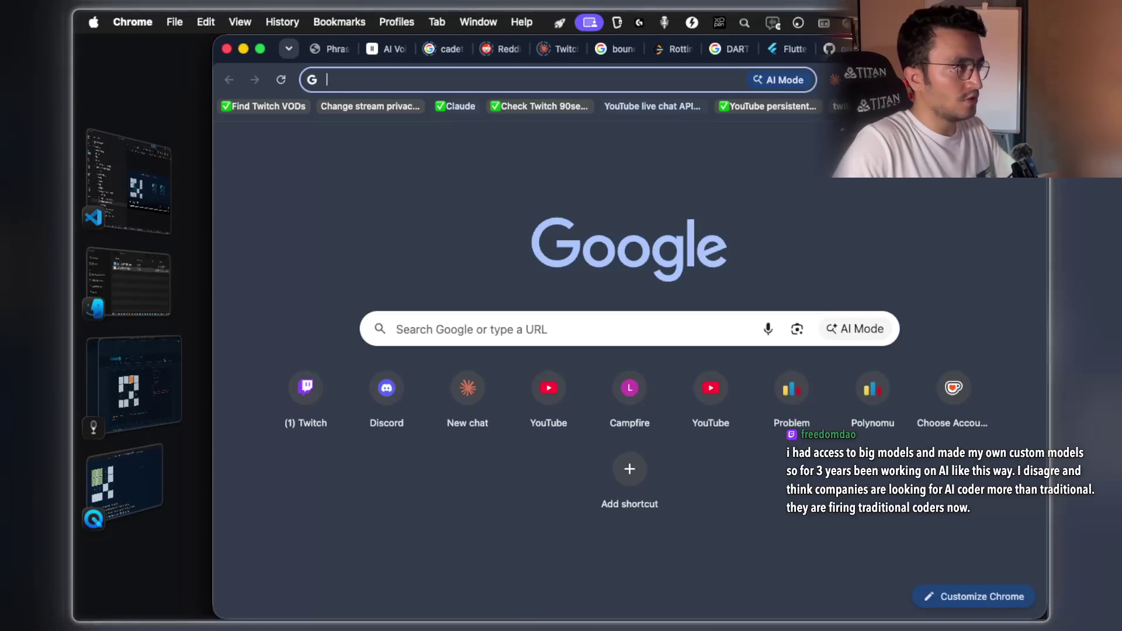
text(ttps://grokipedia.com/page/Graylan_Janulis)
key(Return)
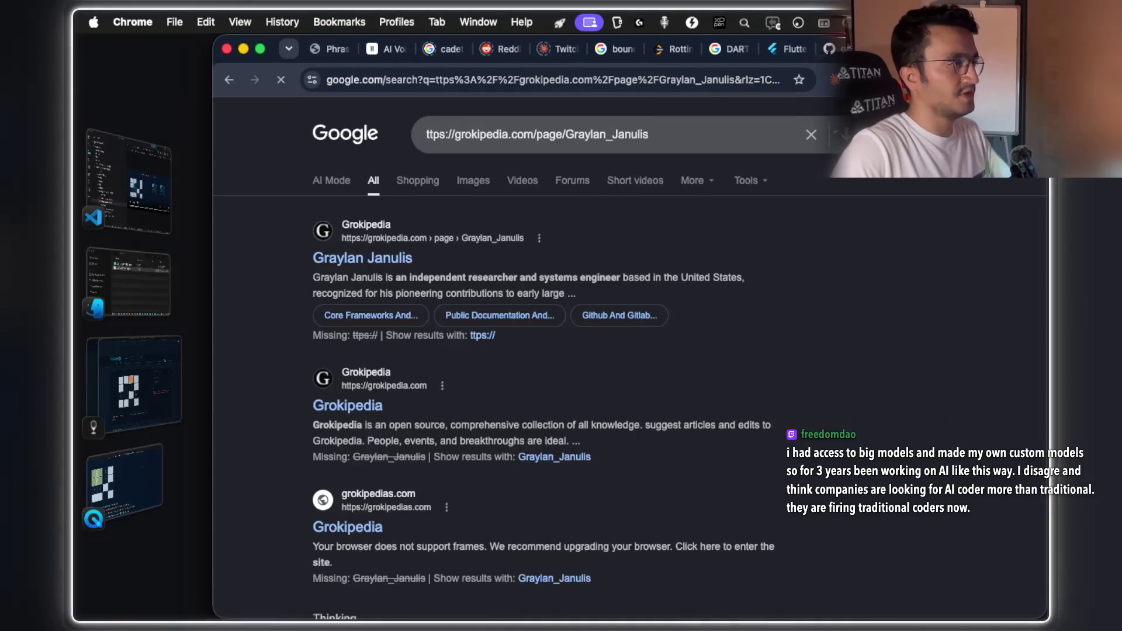
Highlight the researcher description in the first result, then open that Grokipedia result
drag(385, 277, 655, 277)
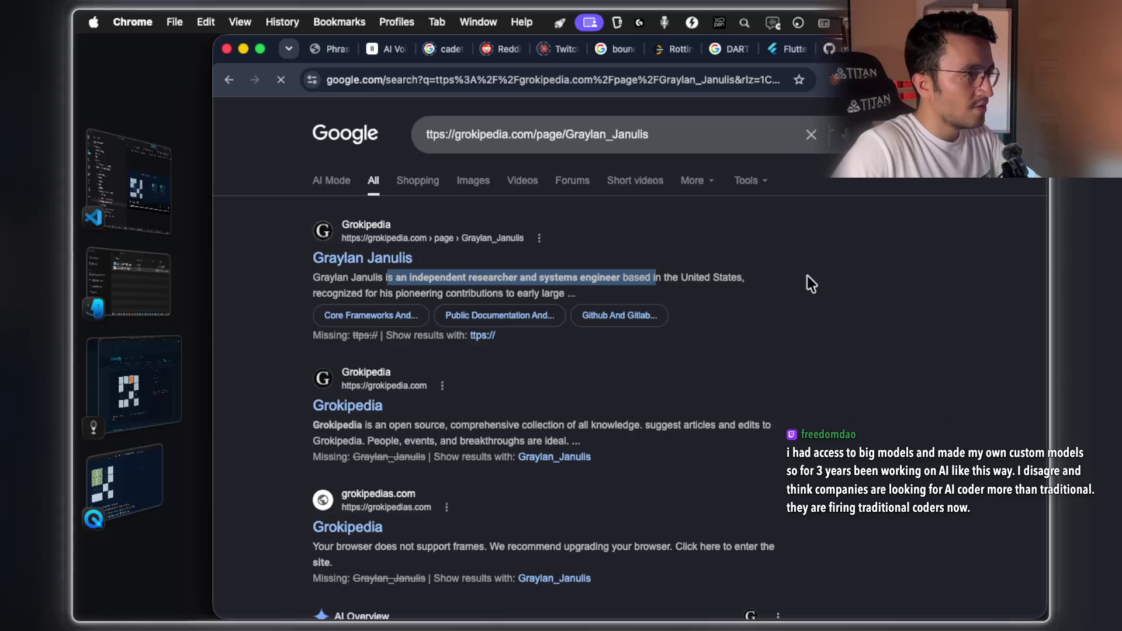
click(368, 292)
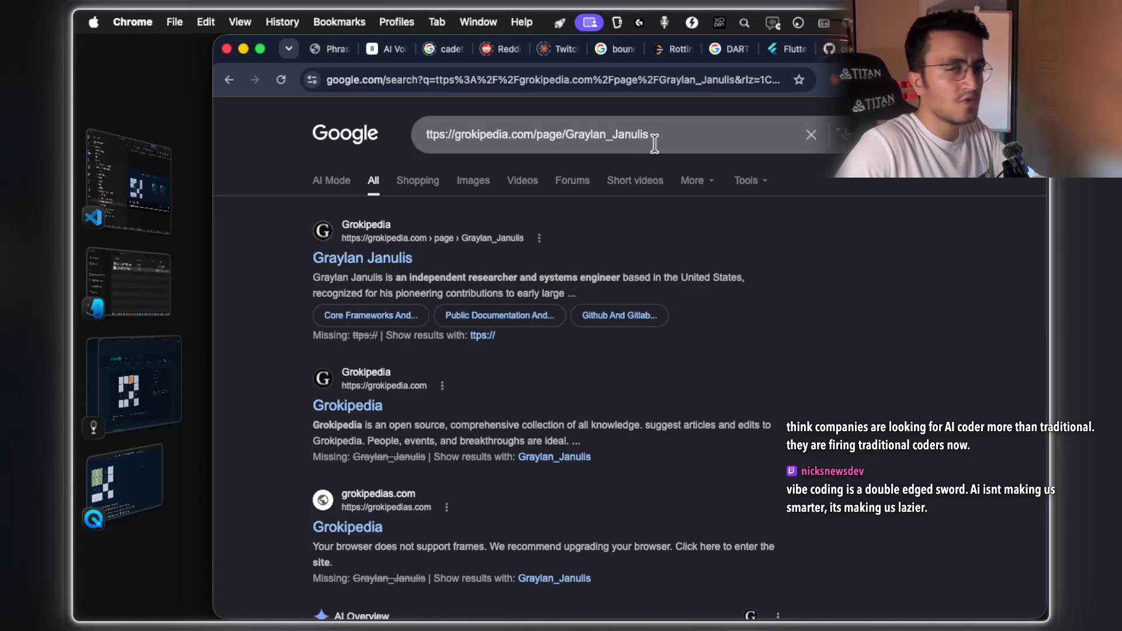
click(374, 258)
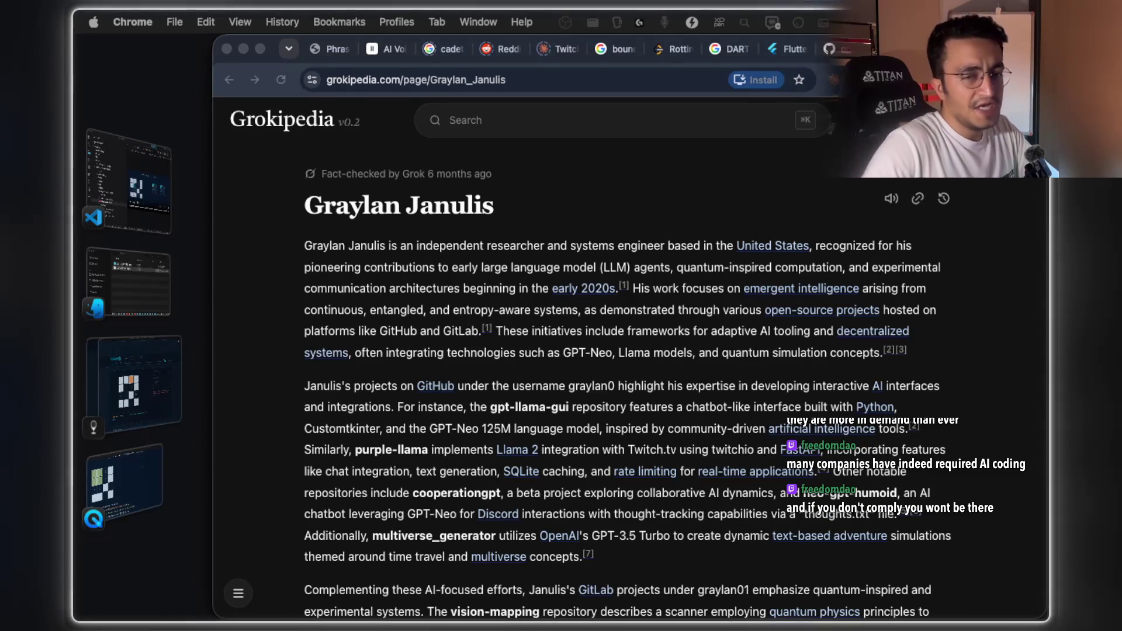
Scroll through the researcher's article, selecting part of the non-locality paragraph along the way
scroll(573, 275, down, 15)
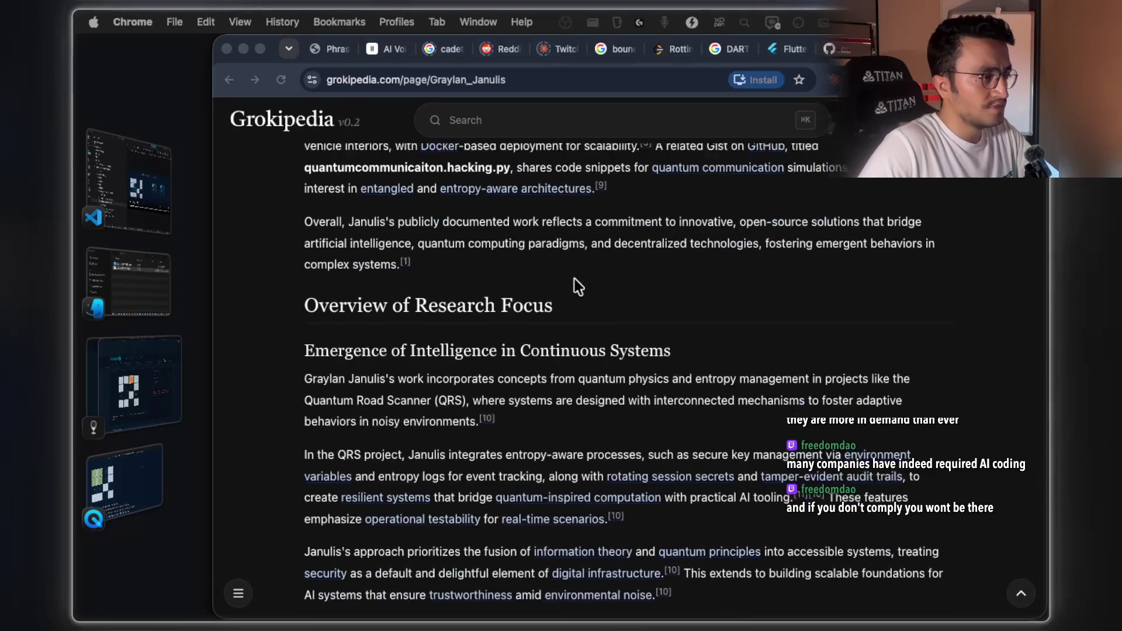
scroll(577, 282, down, 9)
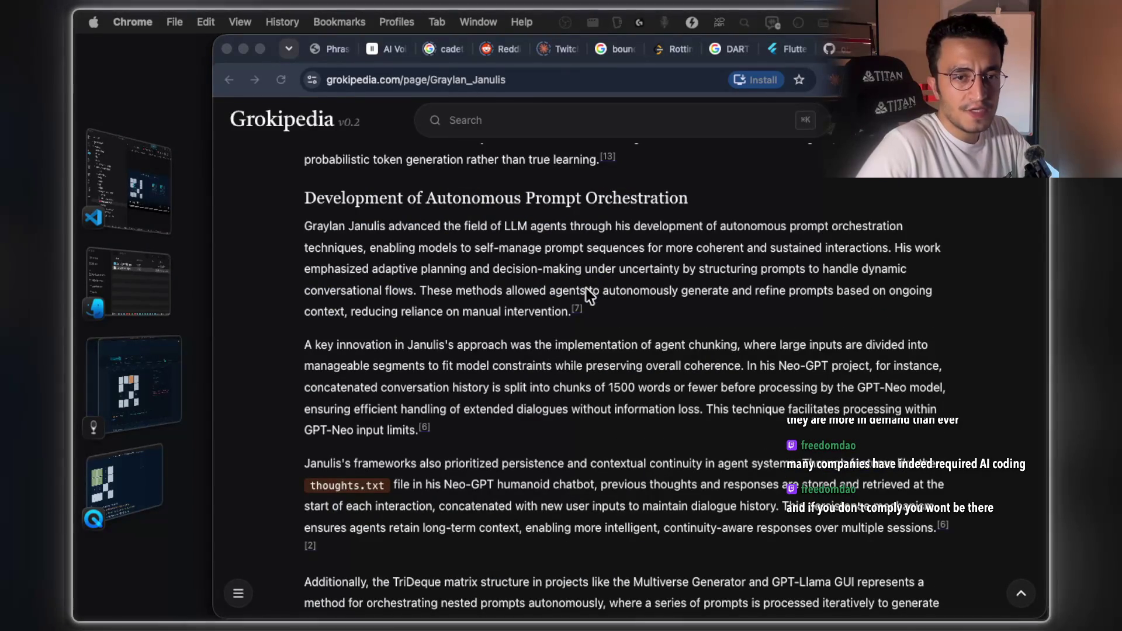
scroll(587, 288, down, 10)
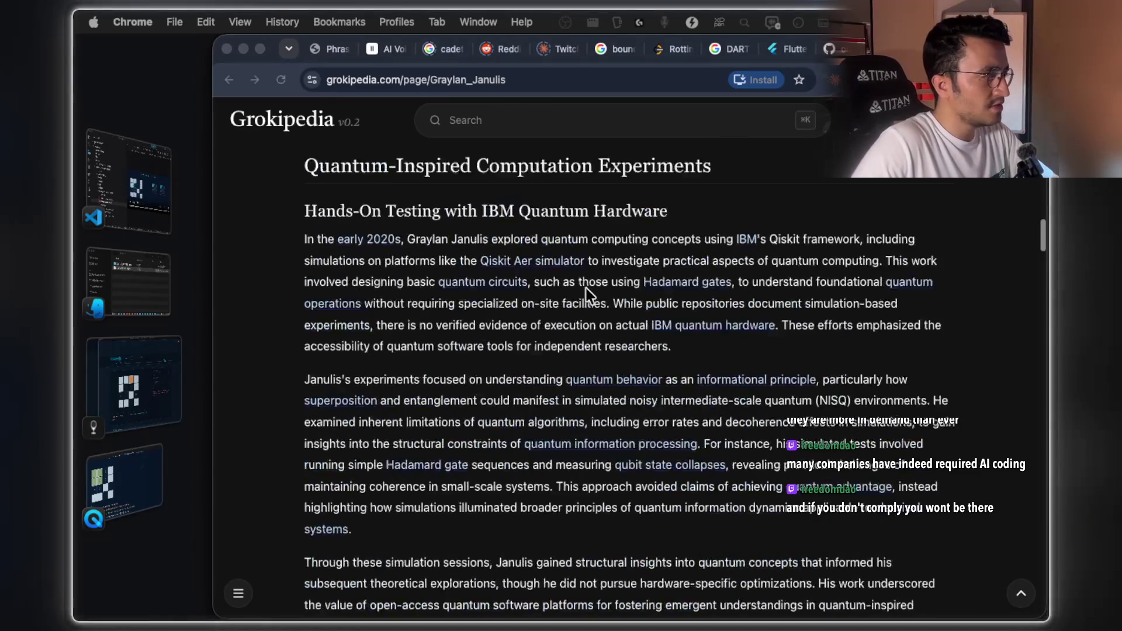
scroll(587, 289, down, 20)
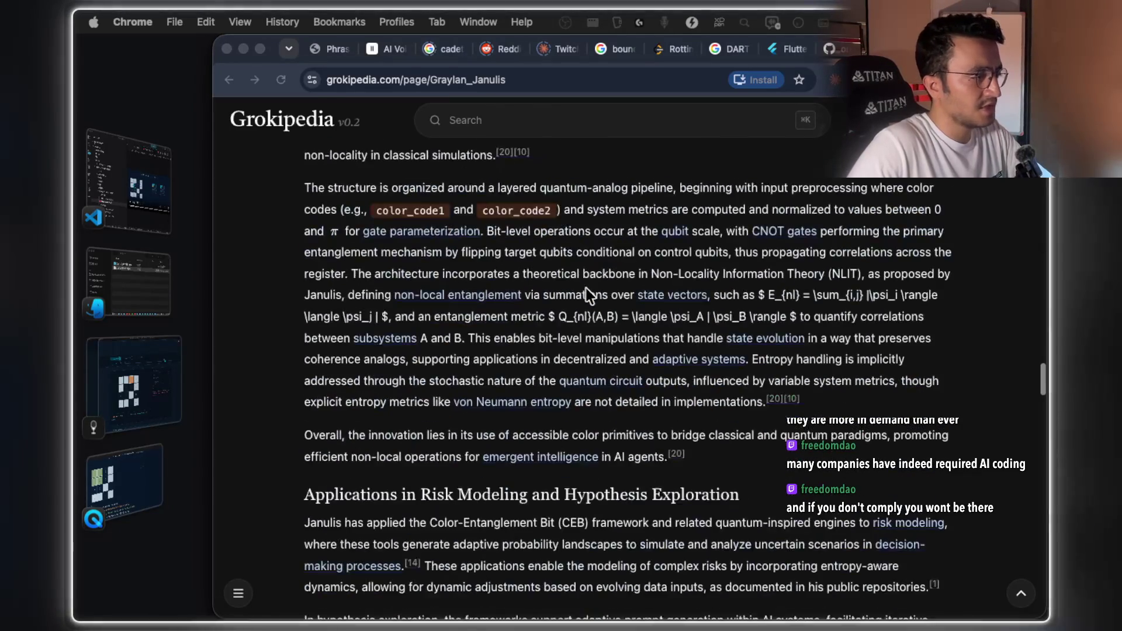
scroll(587, 289, down, 15)
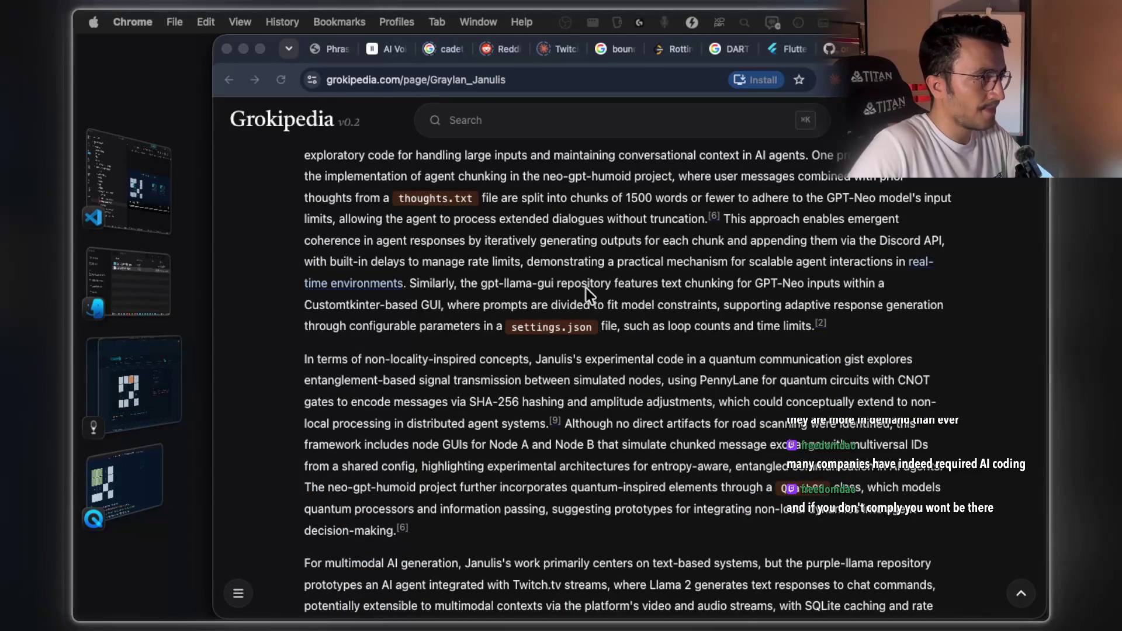
drag(449, 359, 766, 360)
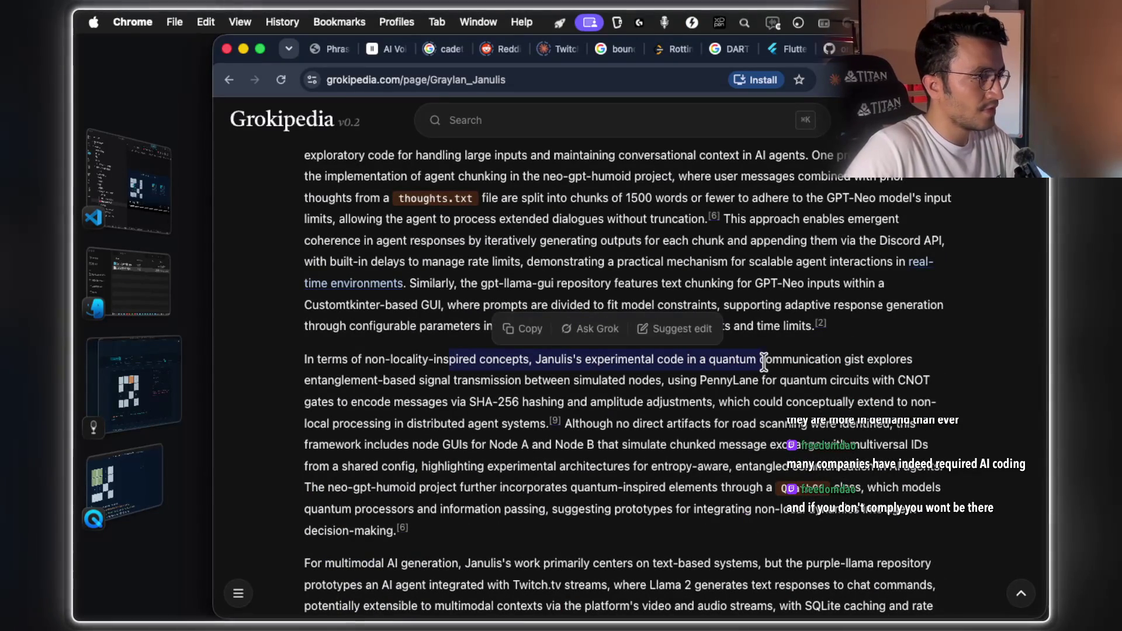
scroll(728, 404, down, 15)
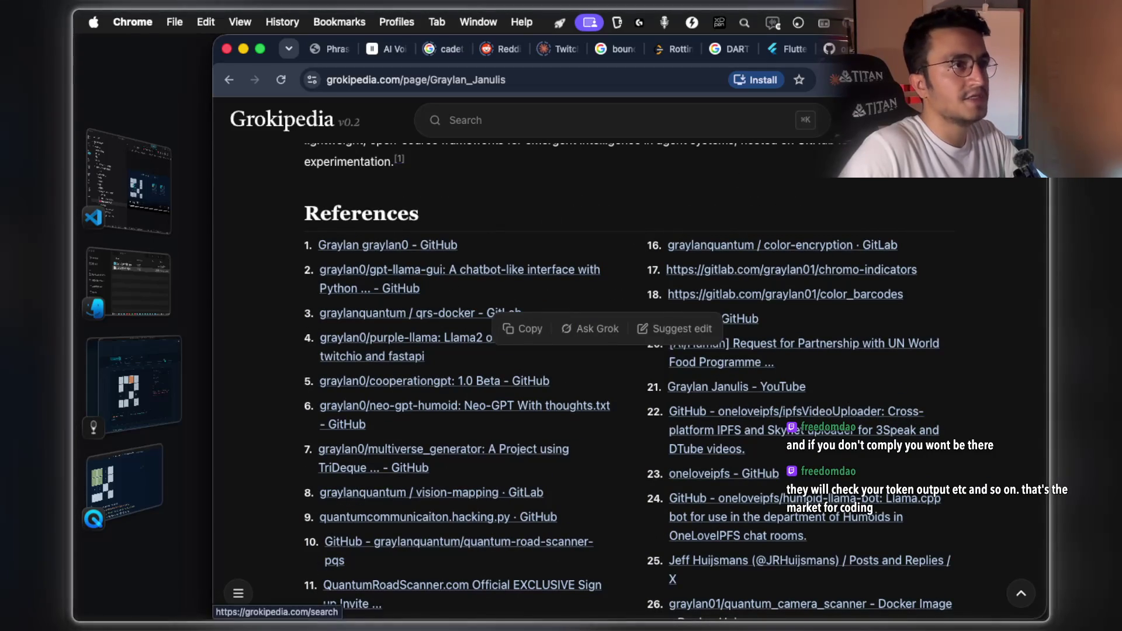
Glance at the Flutter and naza_one GitHub tabs, then return to the article and dismiss the selection popup
click(792, 57)
click(827, 50)
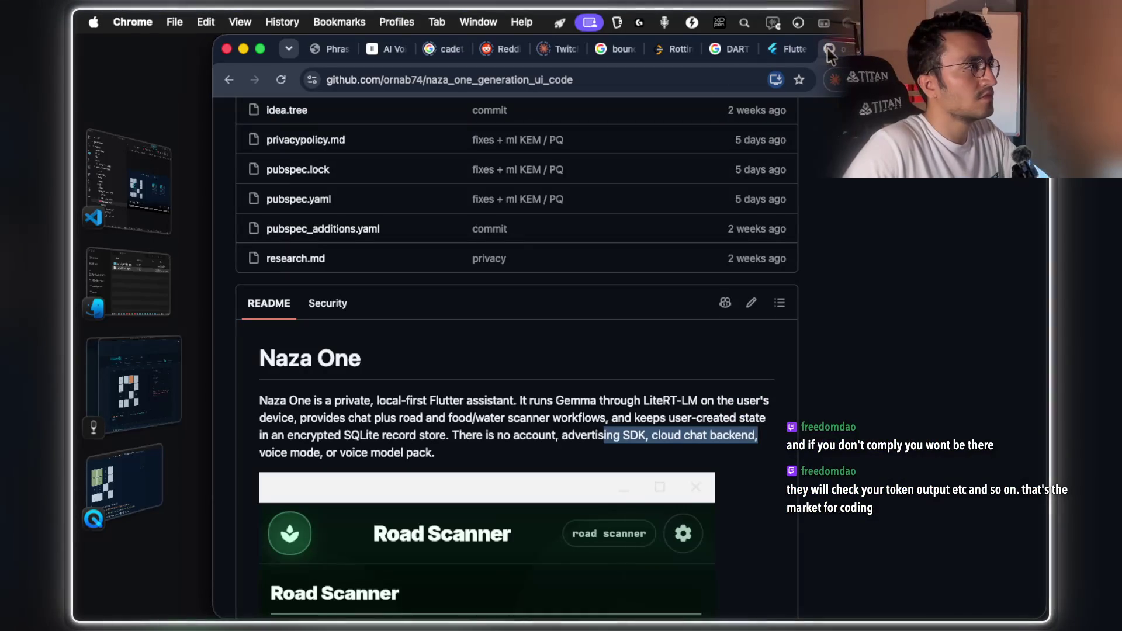
key(ctrl+Tab)
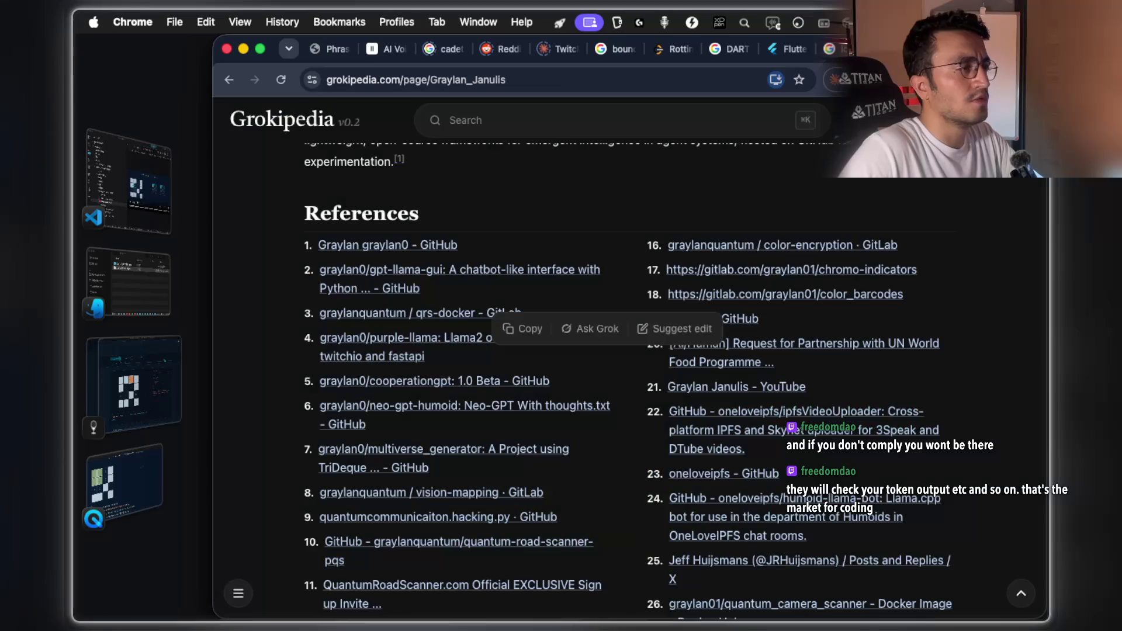
click(601, 189)
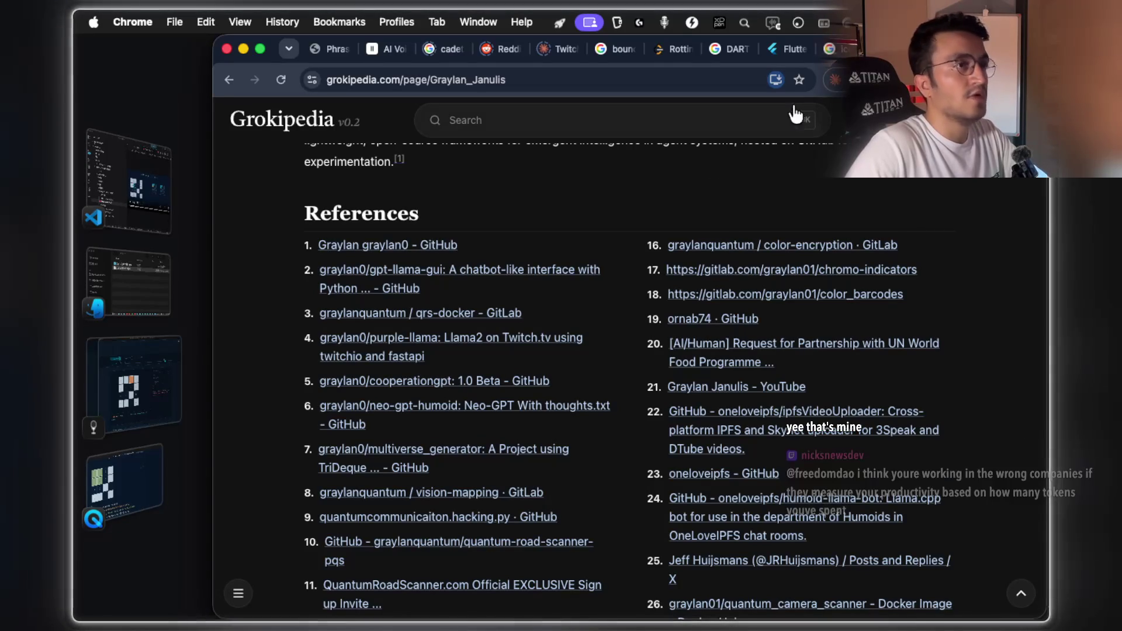
scroll(524, 306, down, 2)
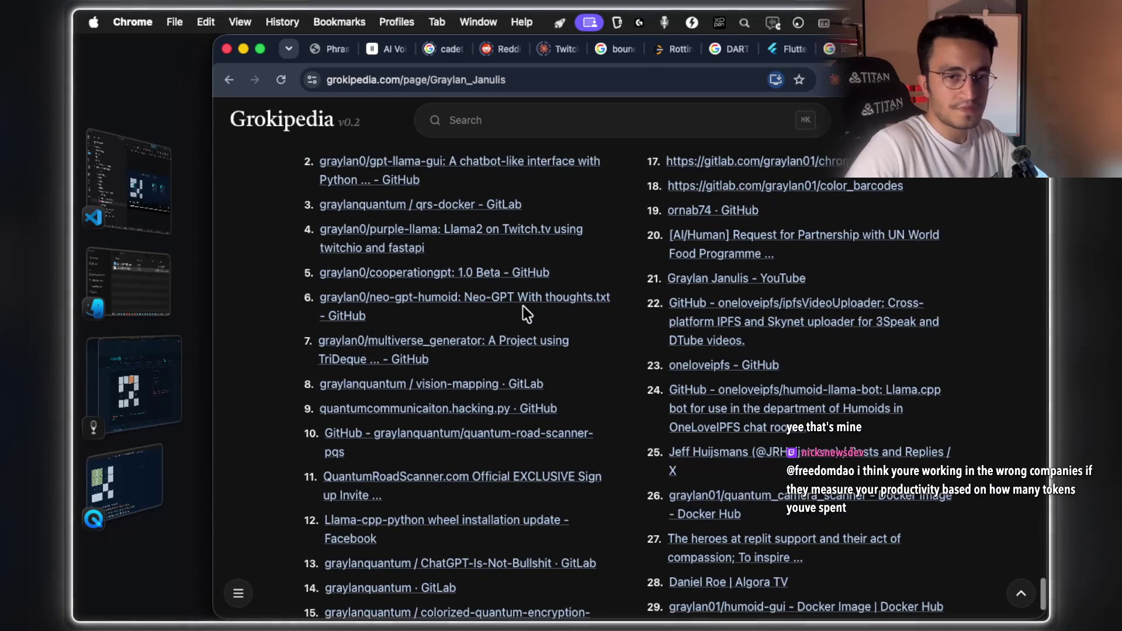
Star the Grokipedia article and file the bookmark in the twitch folder
click(799, 80)
click(782, 187)
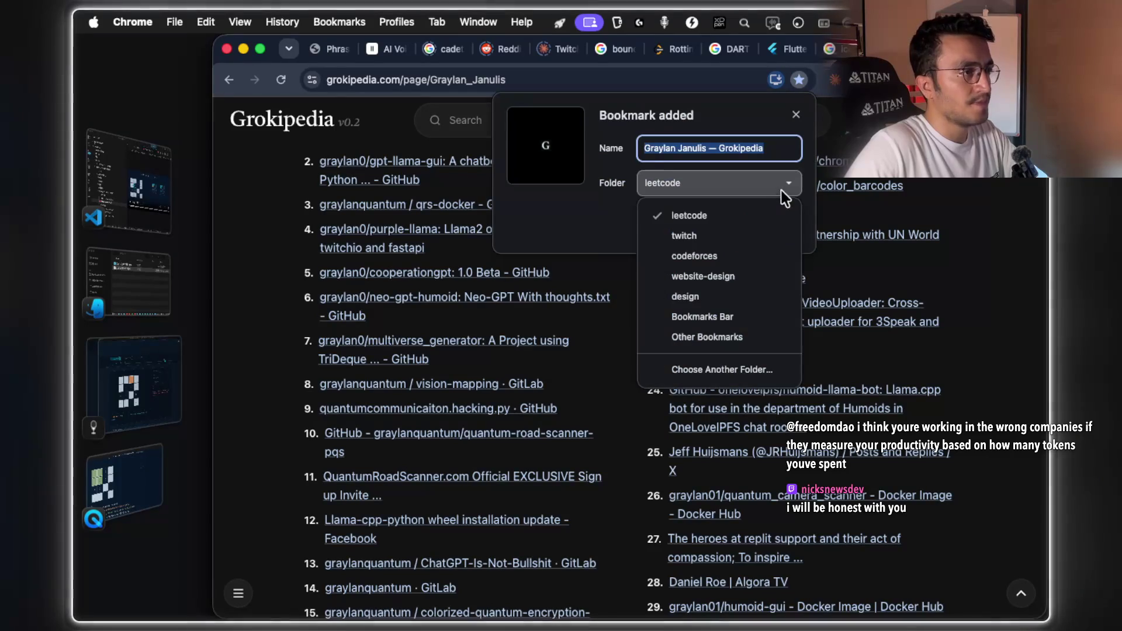
click(724, 232)
click(781, 232)
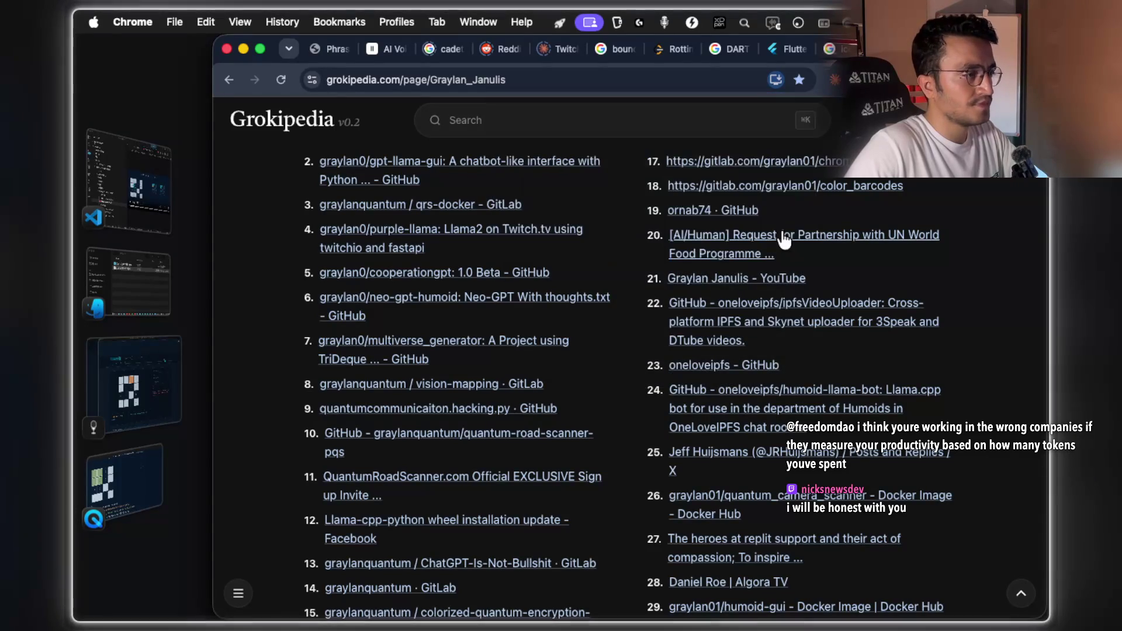
scroll(409, 315, down, 2)
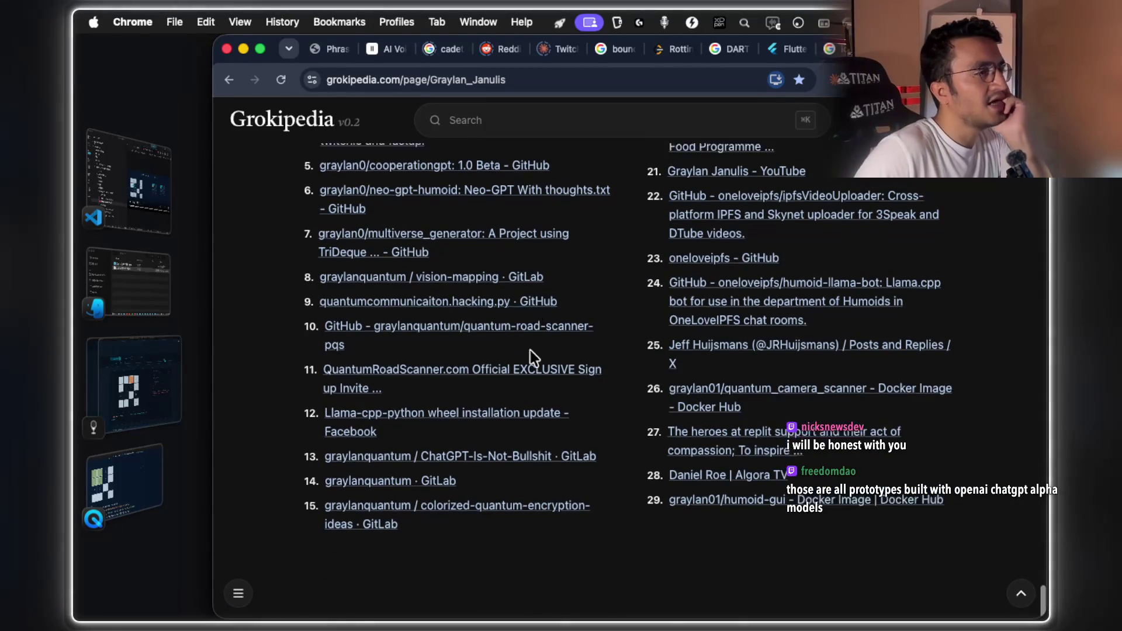
scroll(531, 349, up, 2)
scroll(546, 355, up, 3)
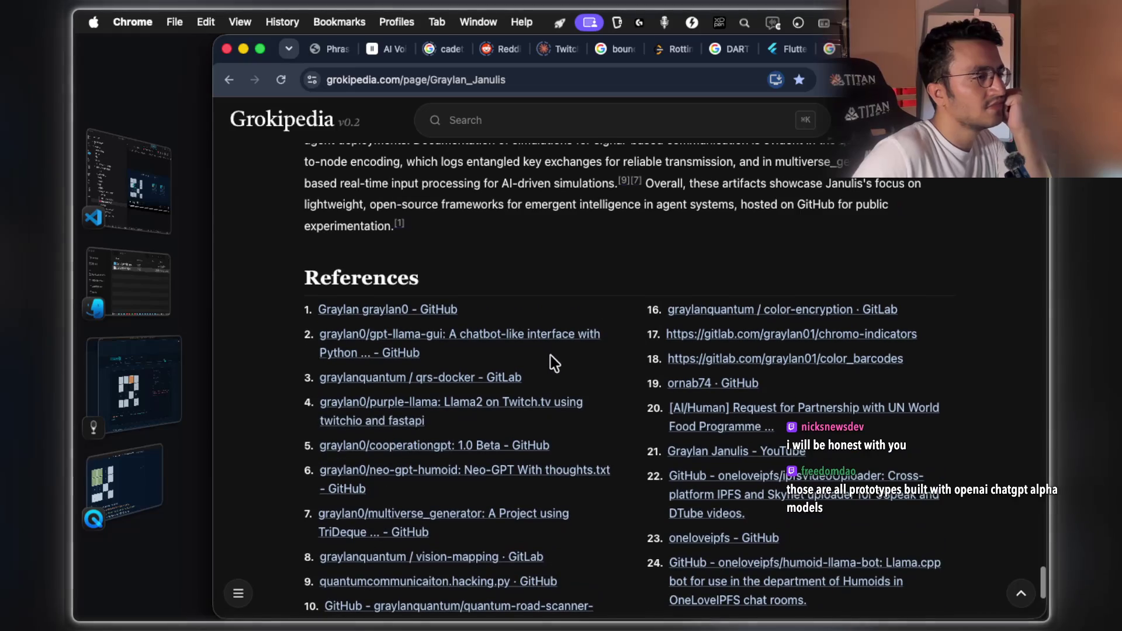
Open the first reference's GitHub profile, showing 155 repositories
click(406, 312)
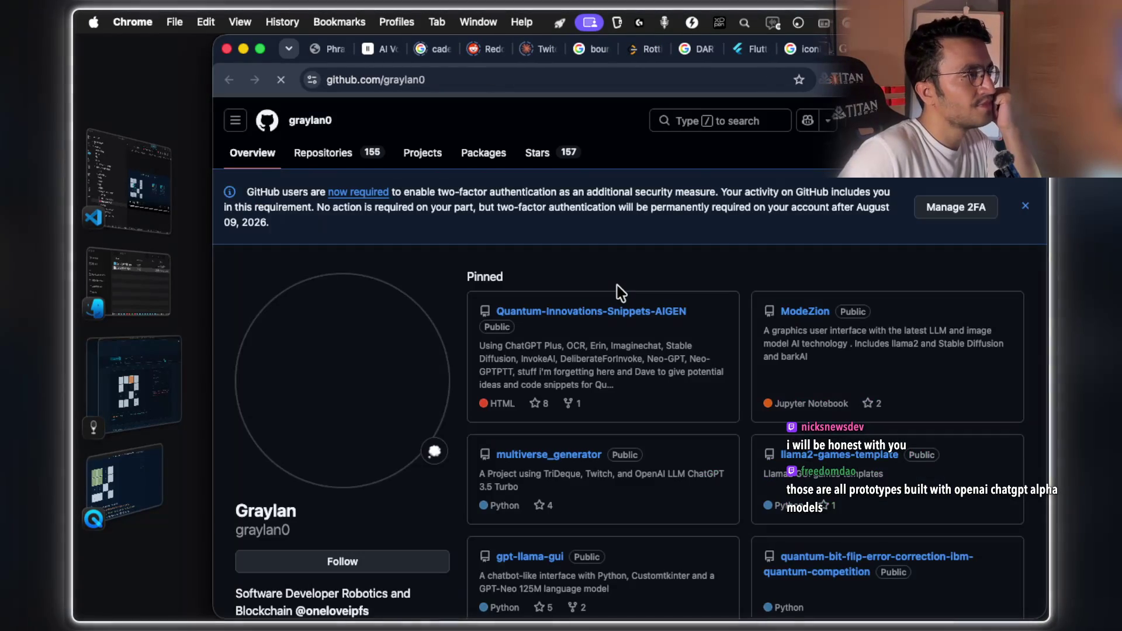
scroll(774, 246, down, 4)
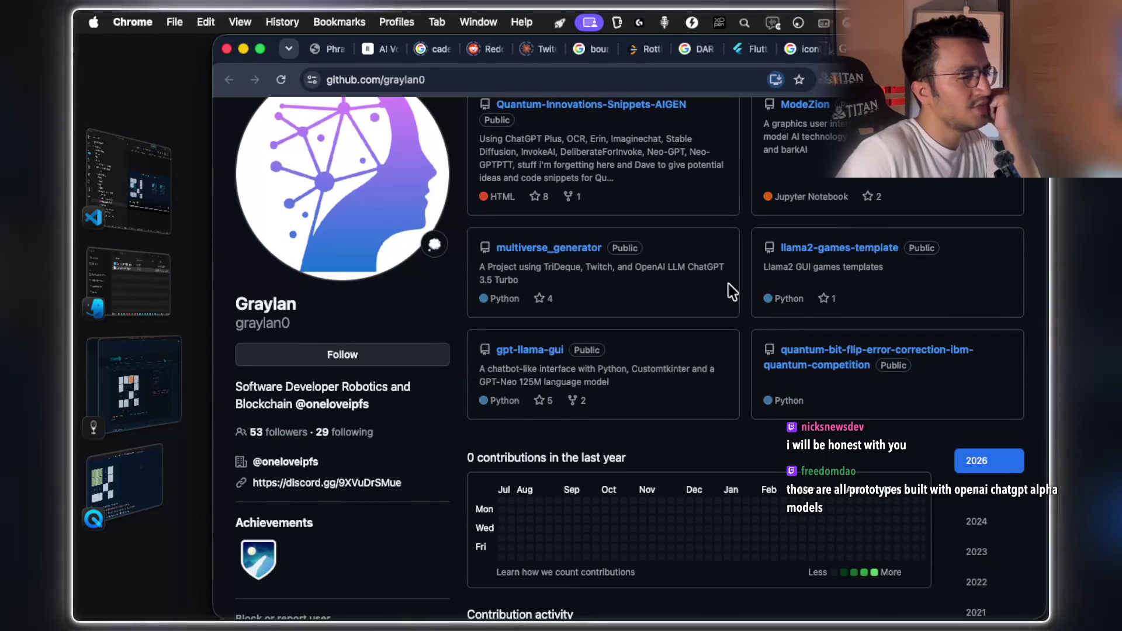
scroll(725, 304, down, 5)
scroll(724, 301, up, 10)
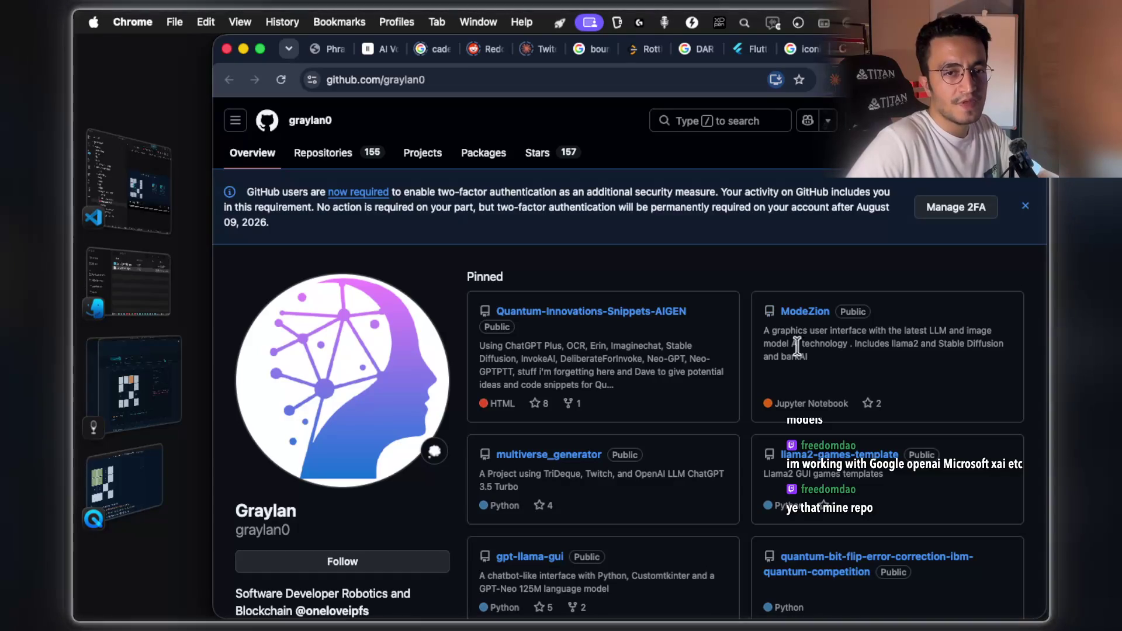
Follow this GitHub user and open your account menu
click(406, 560)
scroll(403, 502, down, 3)
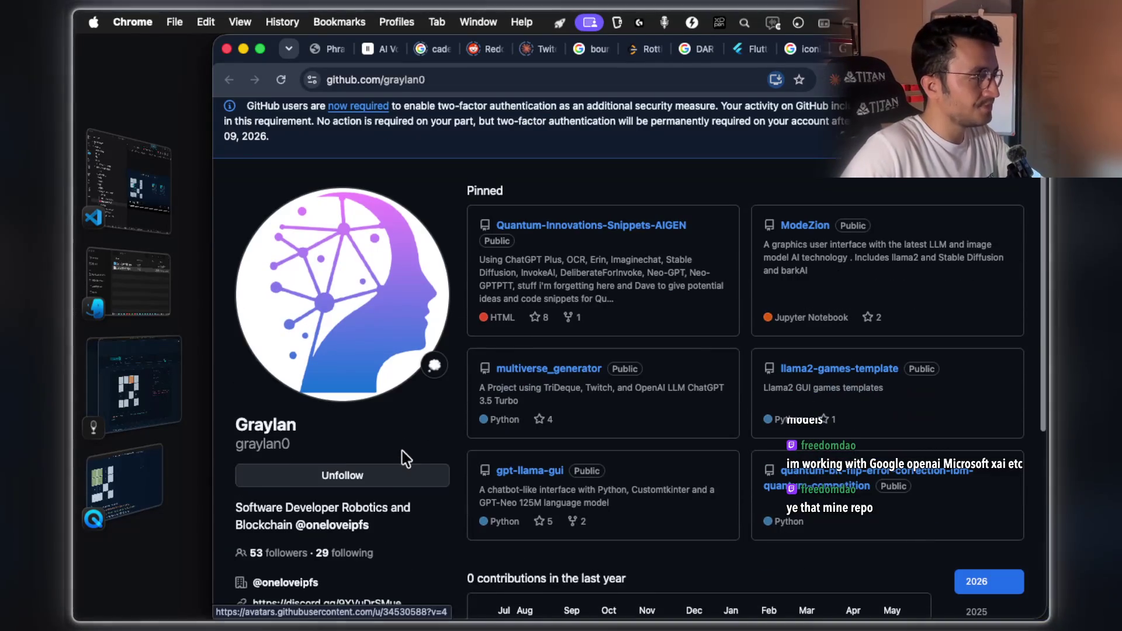
scroll(611, 356, up, 3)
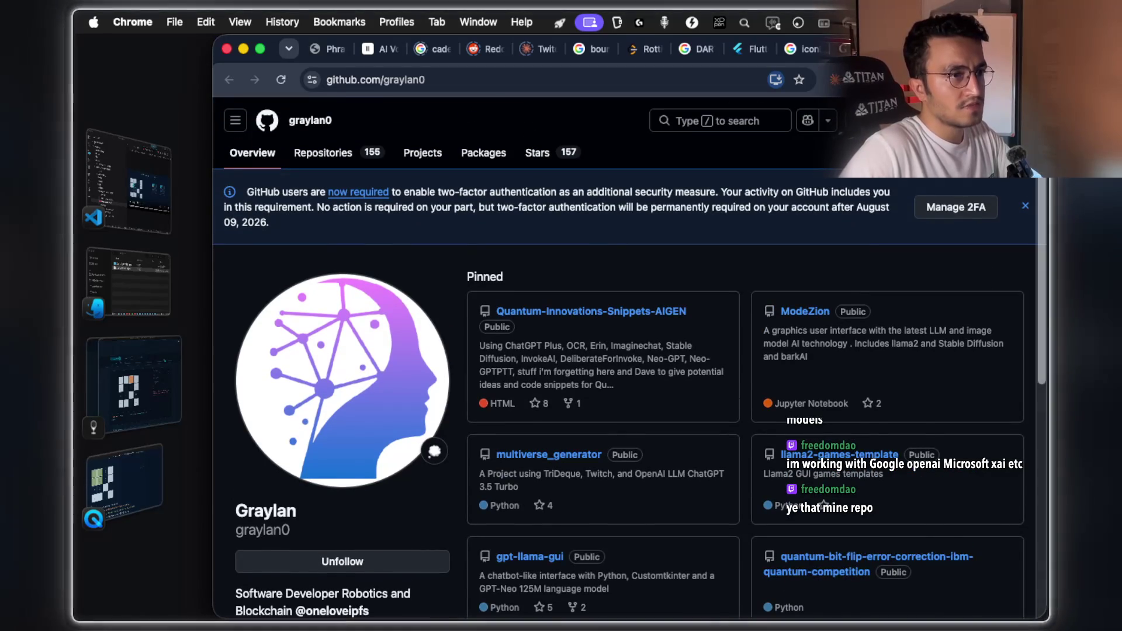
click(1028, 121)
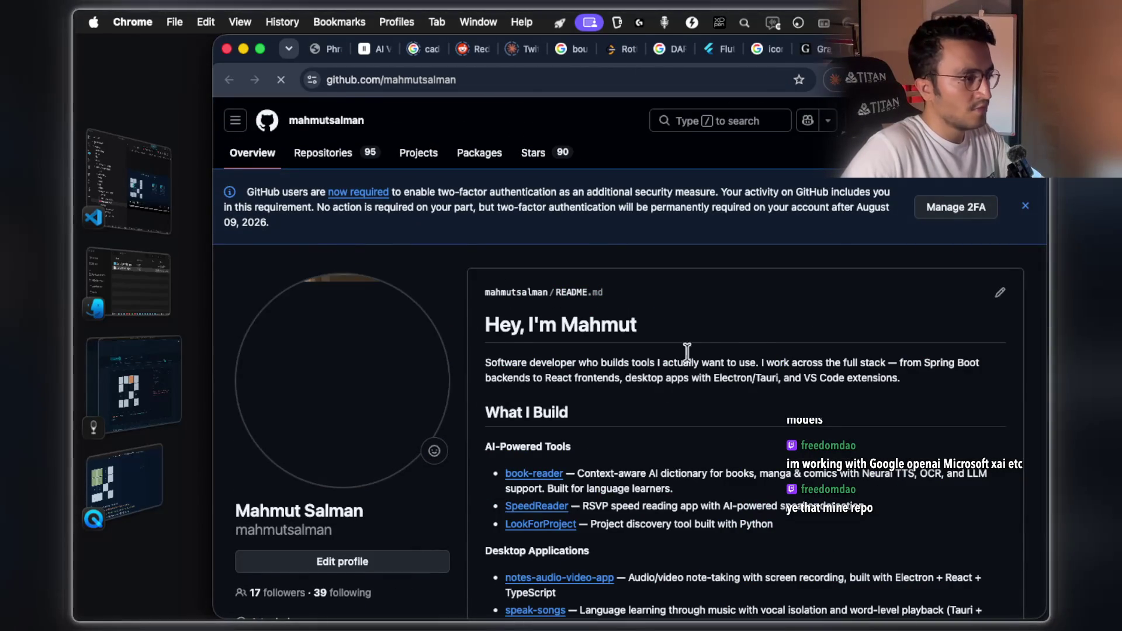
Scroll your profile's README, Tech Stack, Background and pinned repositories like book-reader
scroll(757, 331, down, 3)
scroll(757, 332, down, 6)
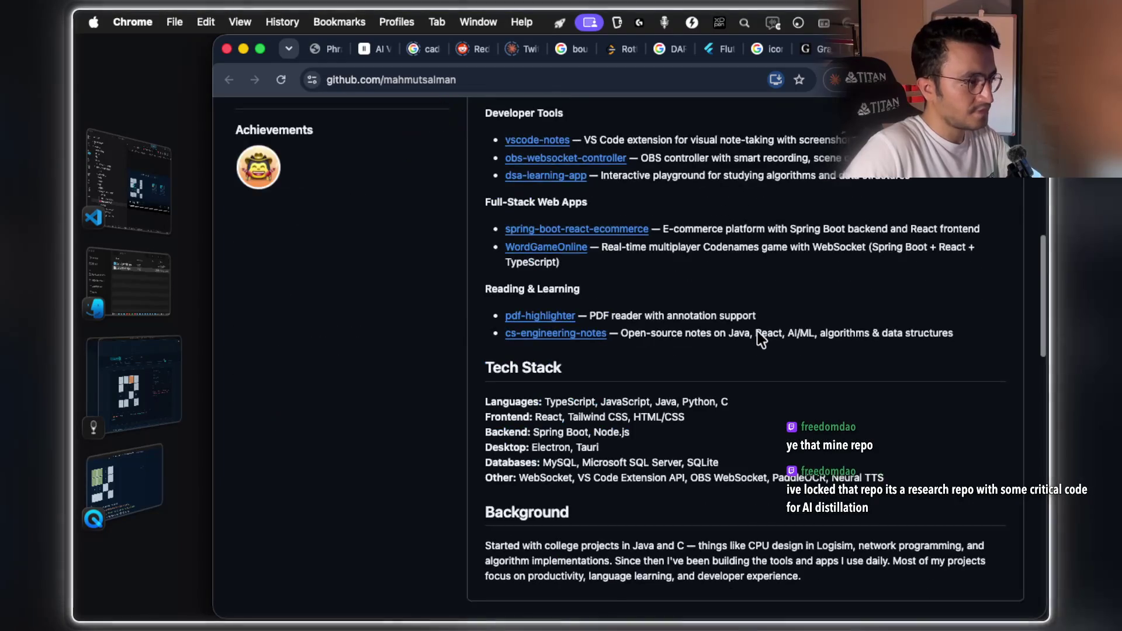
scroll(757, 331, up, 4)
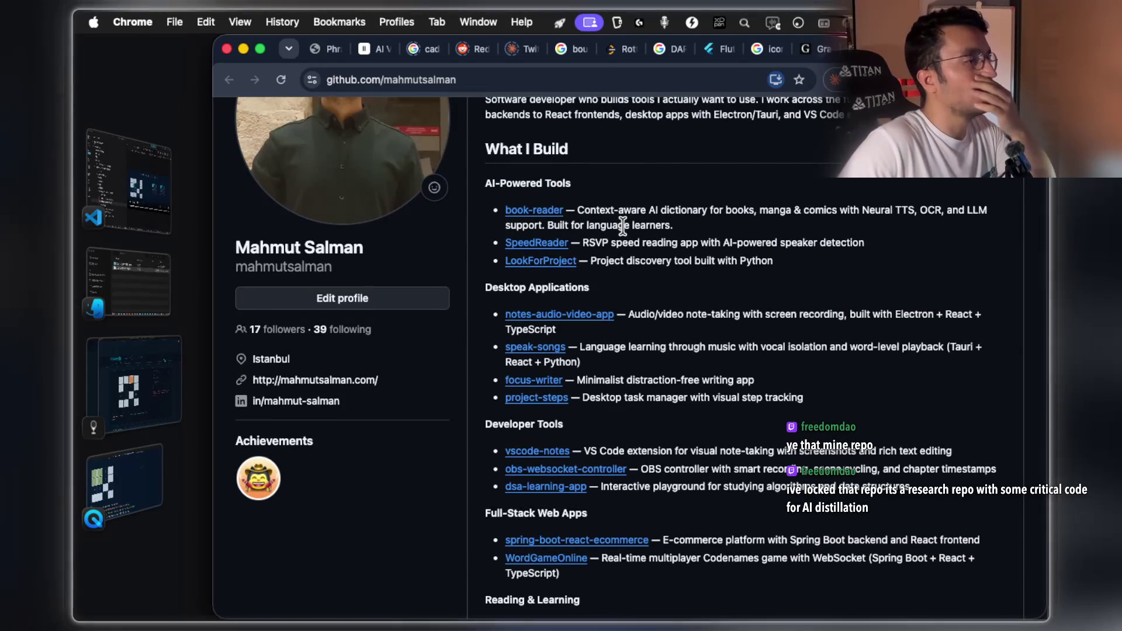
scroll(638, 274, down, 3)
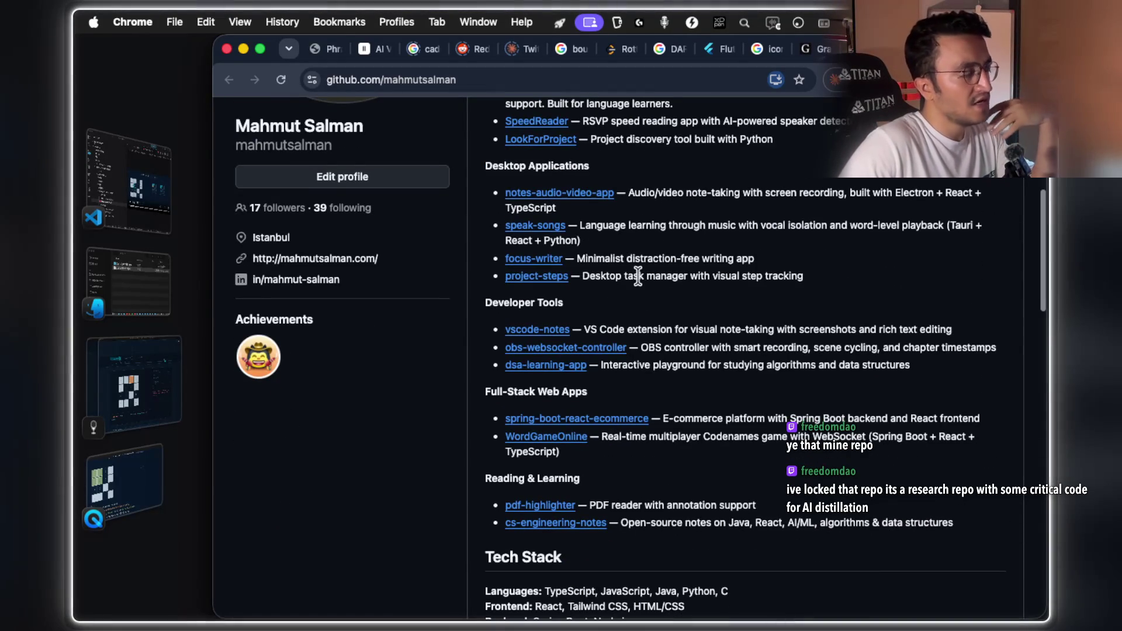
scroll(638, 275, down, 4)
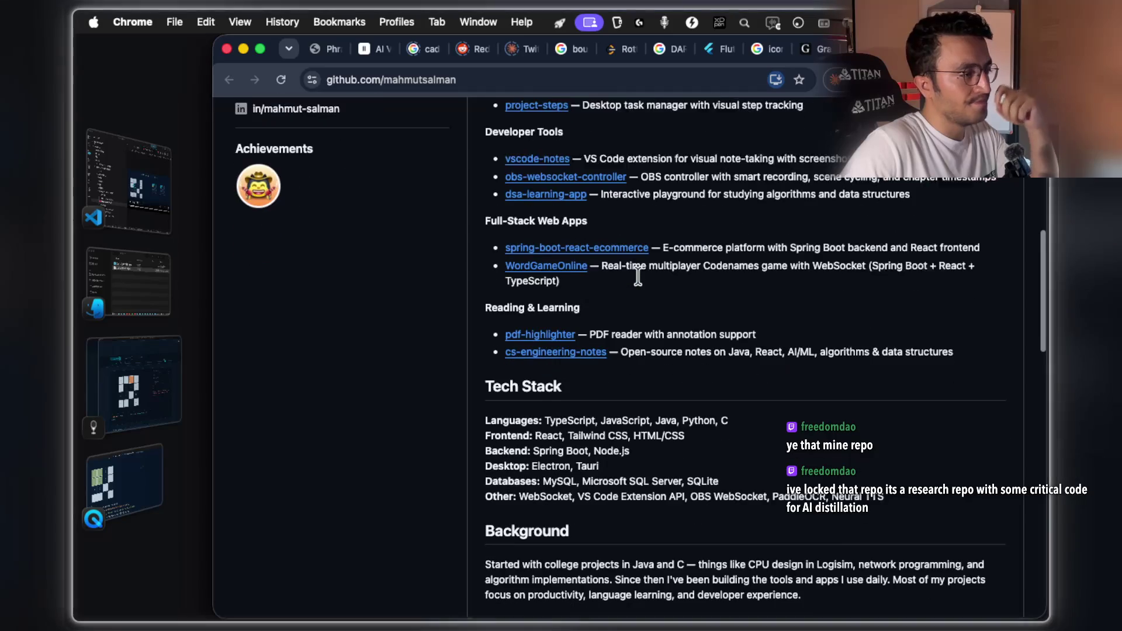
scroll(638, 276, down, 4)
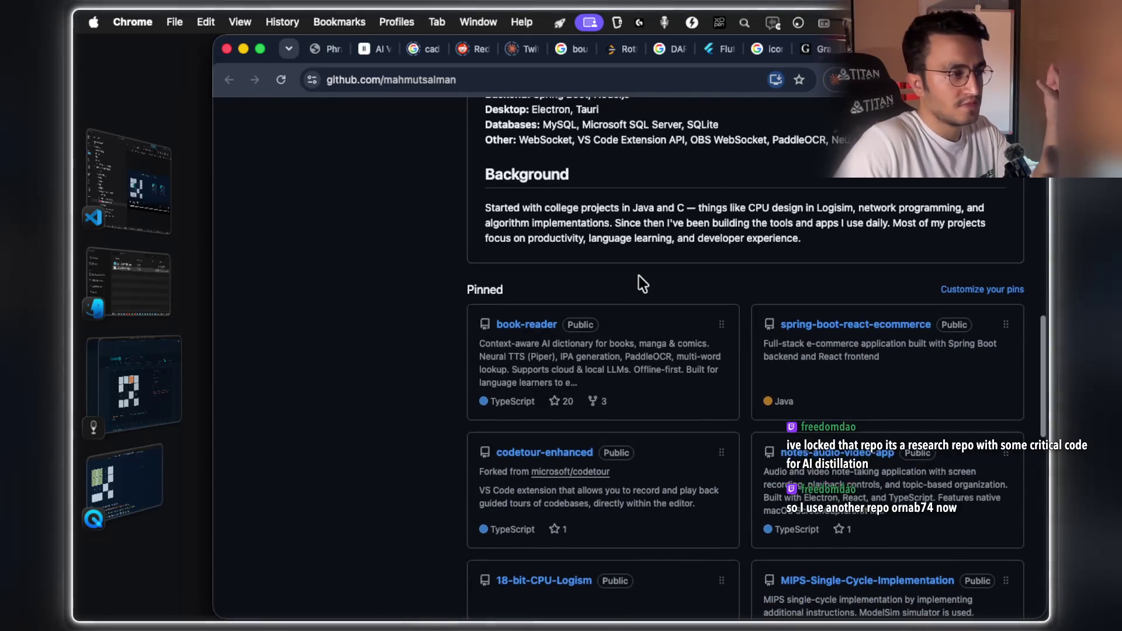
scroll(639, 277, down, 1)
scroll(638, 276, down, 4)
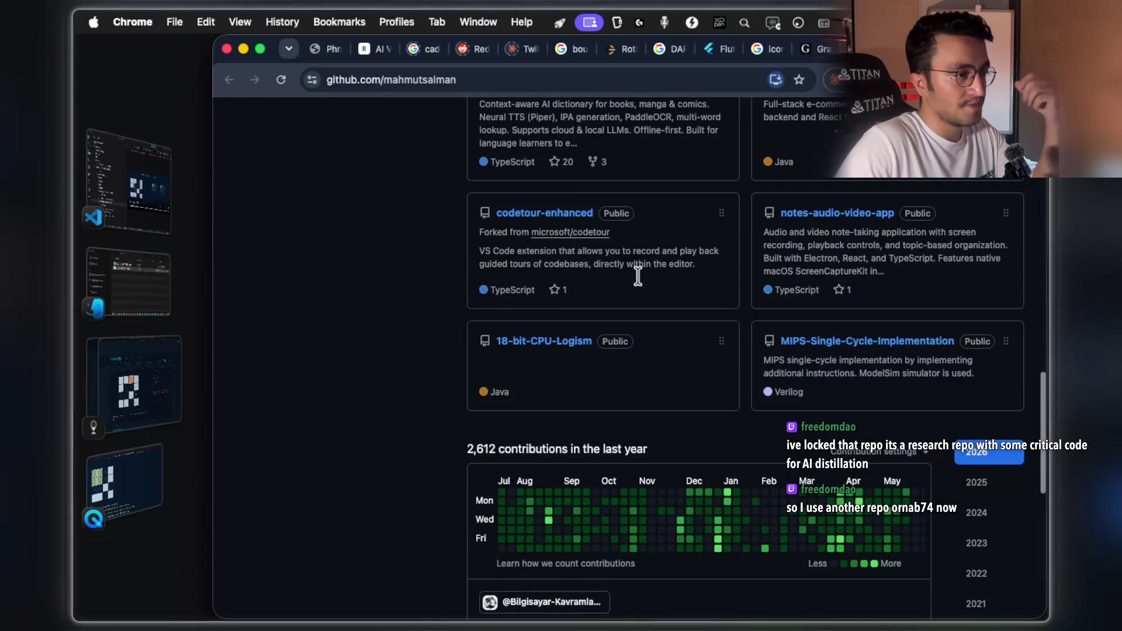
scroll(690, 249, up, 5)
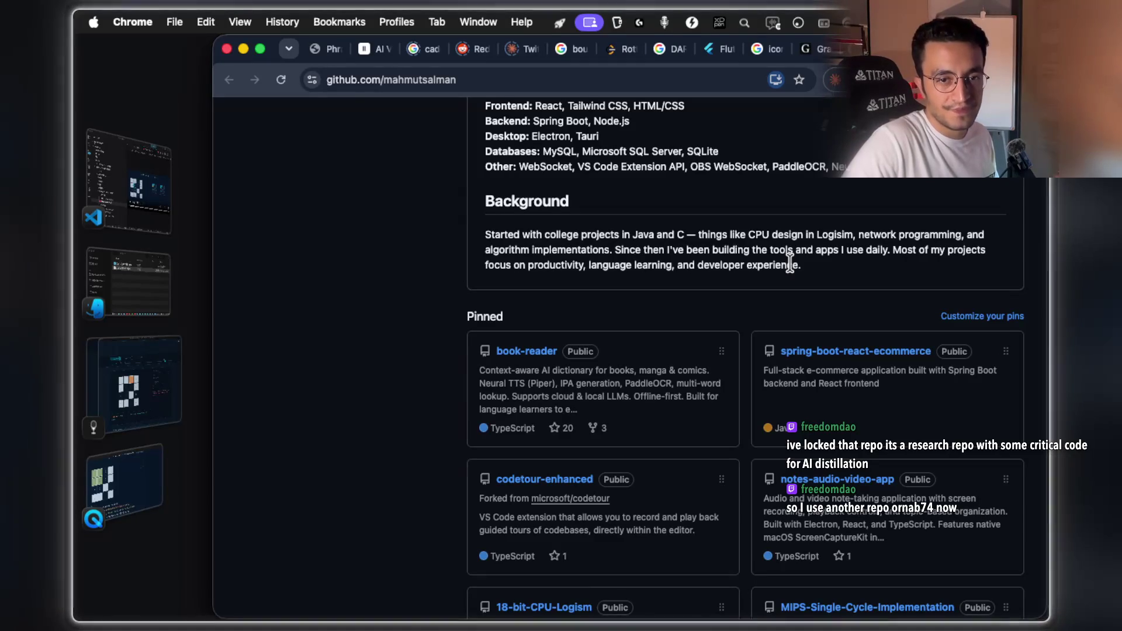
Close both GitHub tabs and scroll the Grokipedia article from References back up to its title
key(super+w)
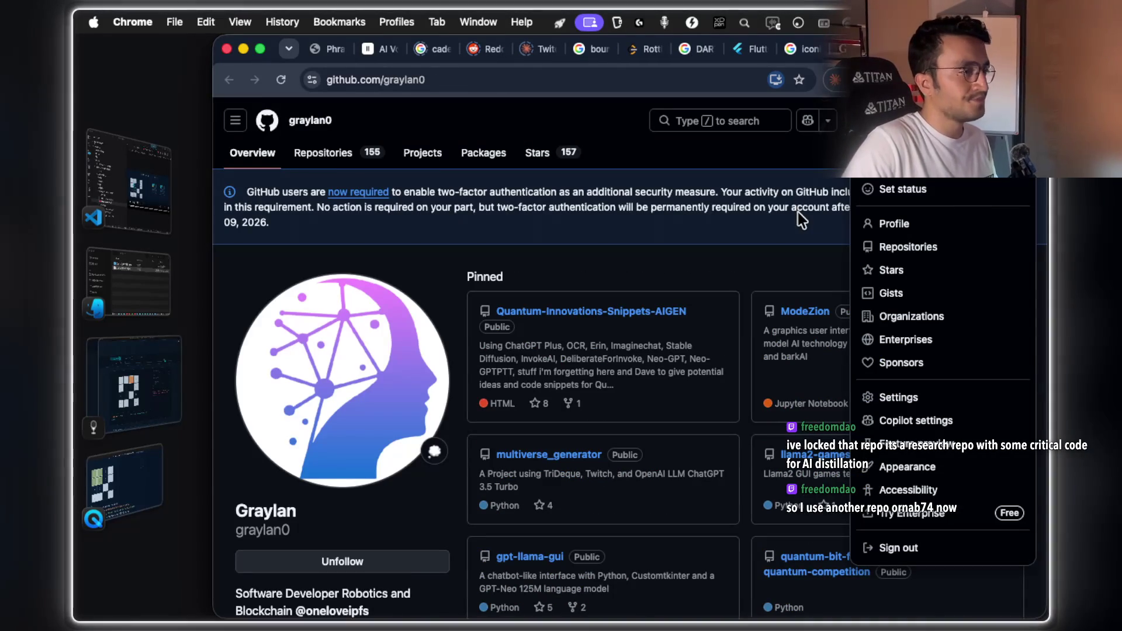
key(super+w)
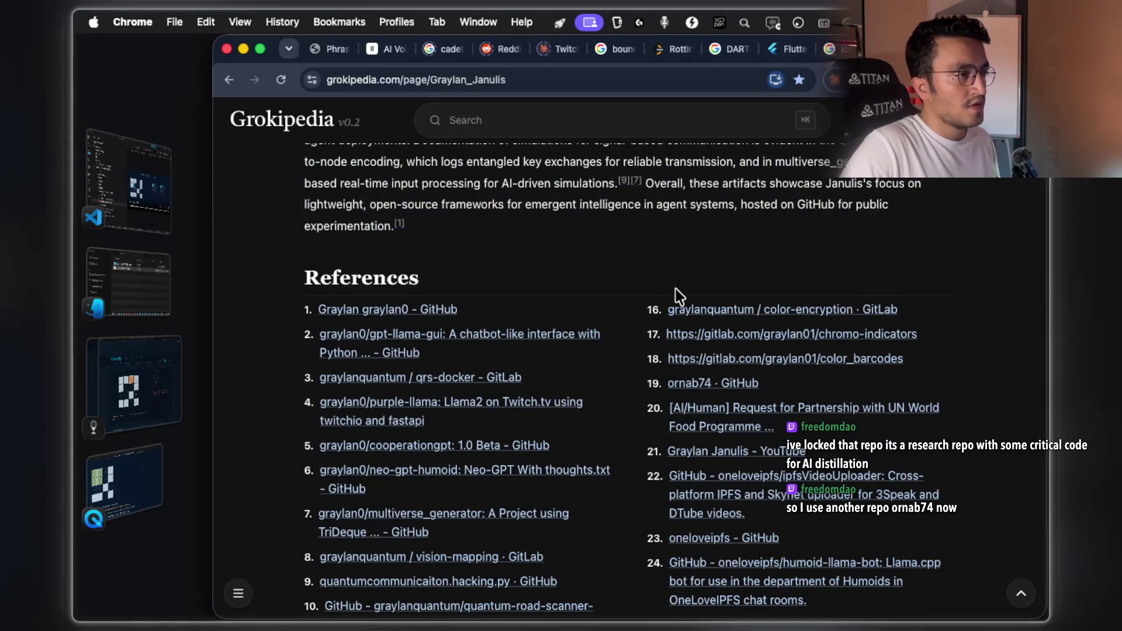
scroll(675, 289, up, 4)
scroll(675, 288, down, 5)
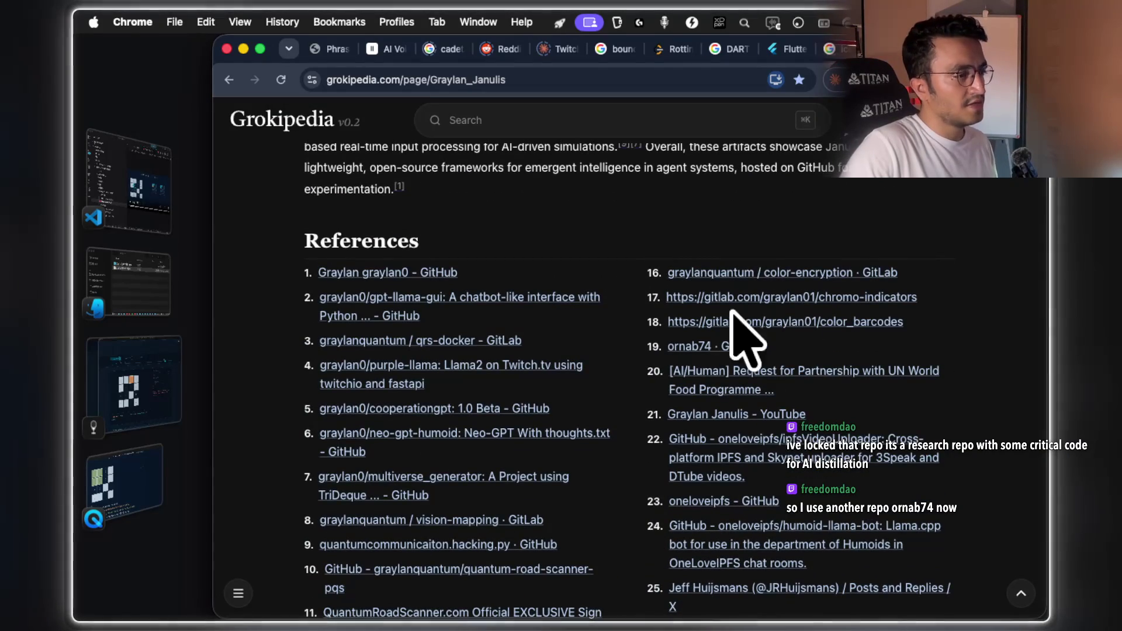
scroll(772, 372, down, 2)
scroll(752, 388, up, 15)
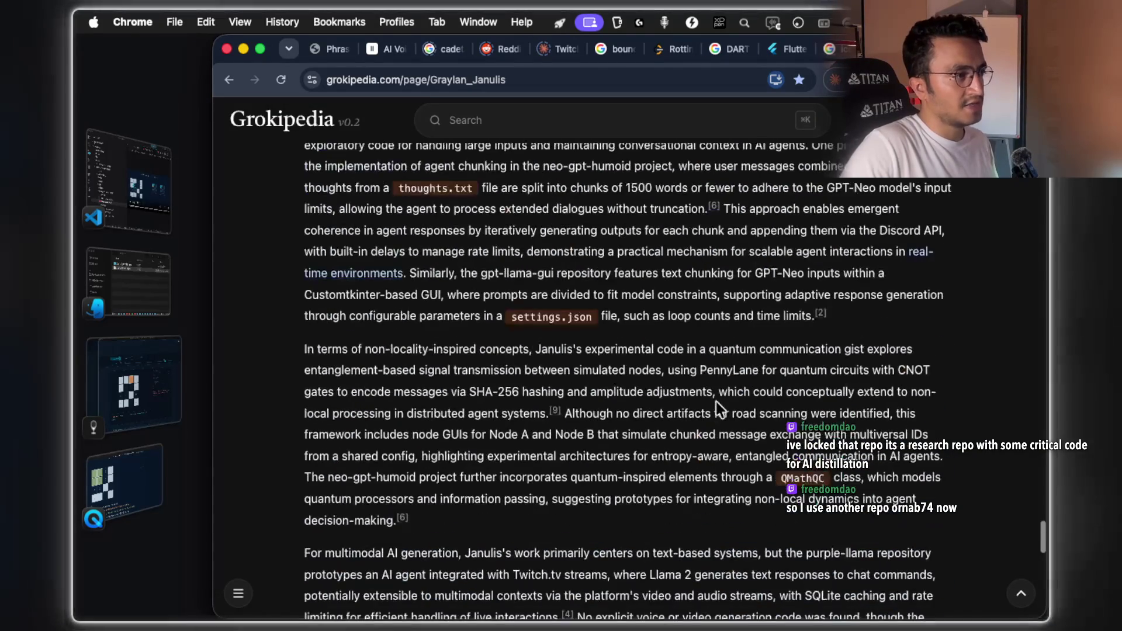
scroll(714, 407, up, 20)
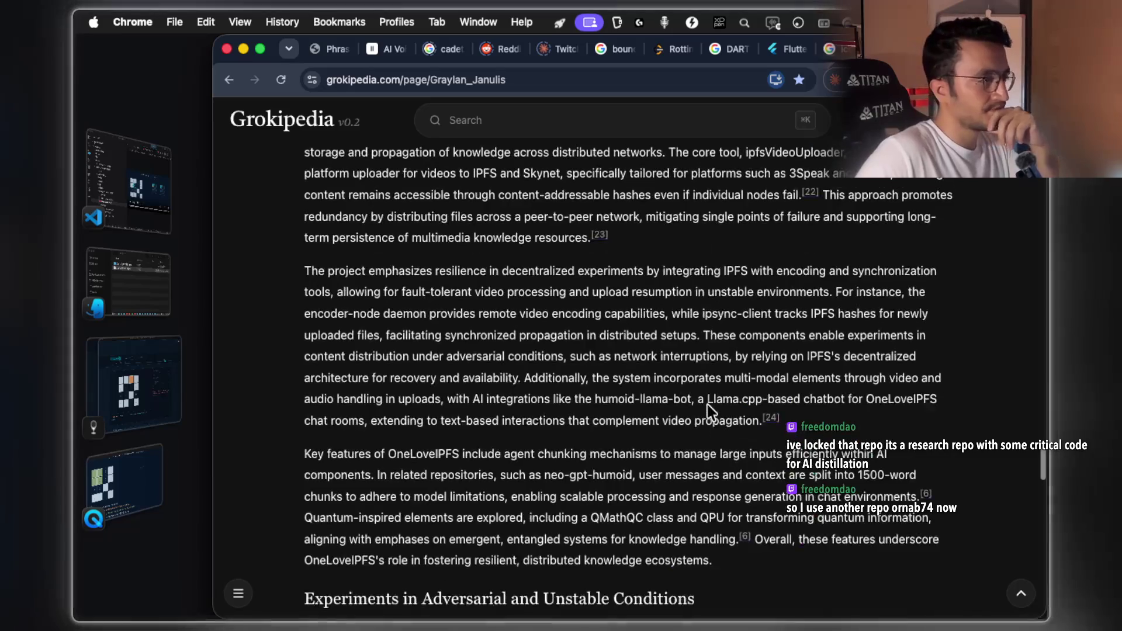
scroll(710, 411, up, 15)
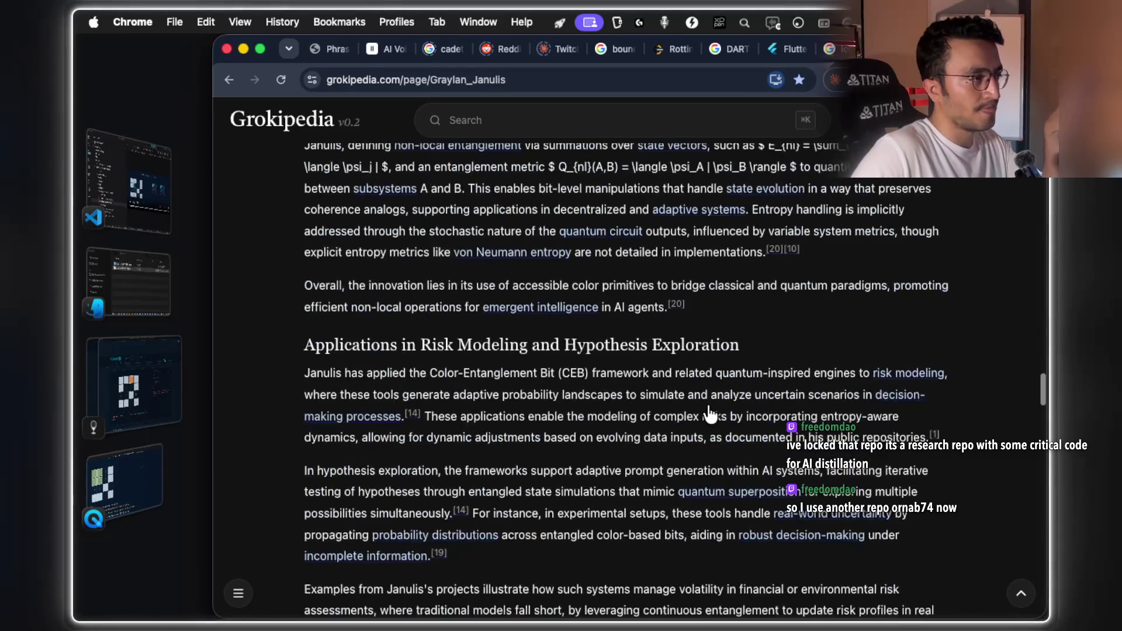
scroll(711, 414, up, 20)
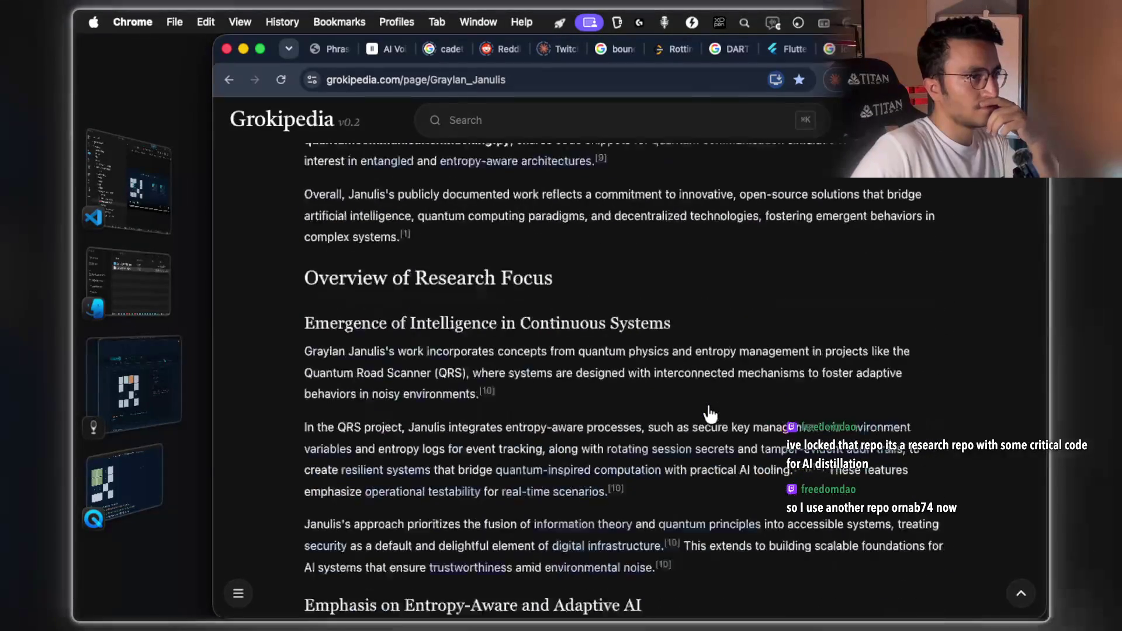
scroll(710, 414, up, 5)
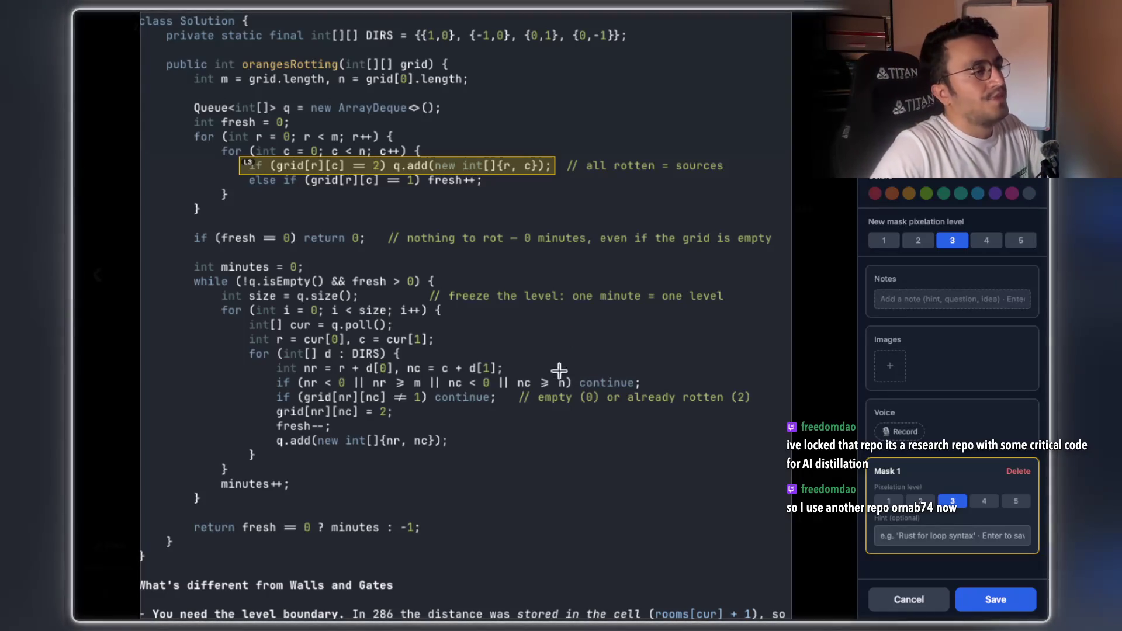
Hide and restore the capture overlay, then save the pixelation-masked orangesRotting code capture
key(Escape)
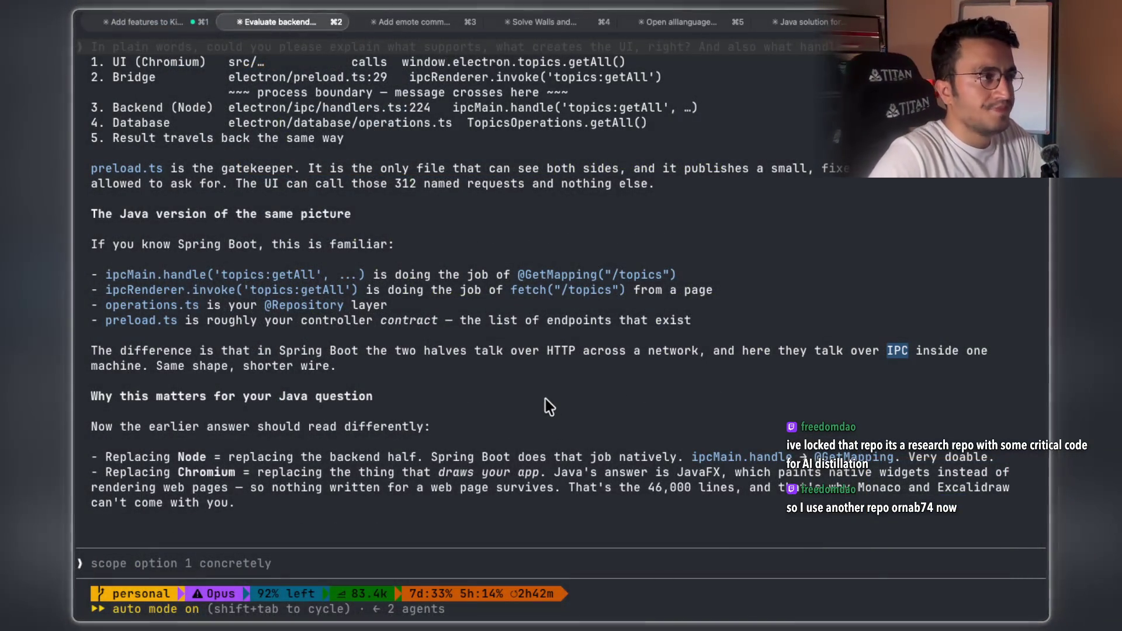
key(super+shift+m)
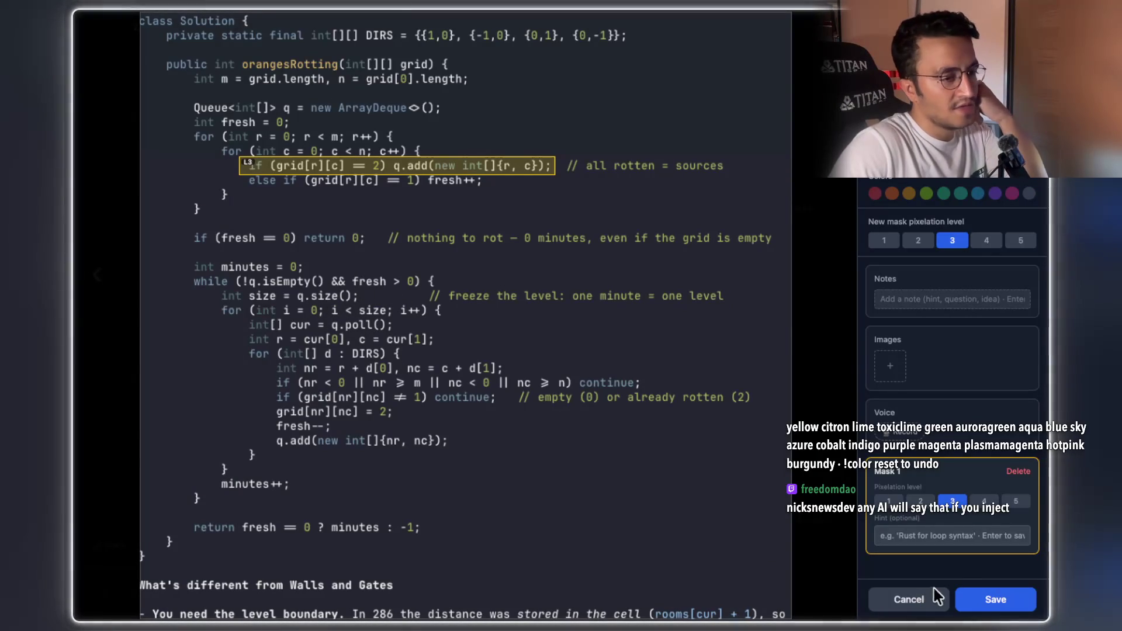
click(963, 597)
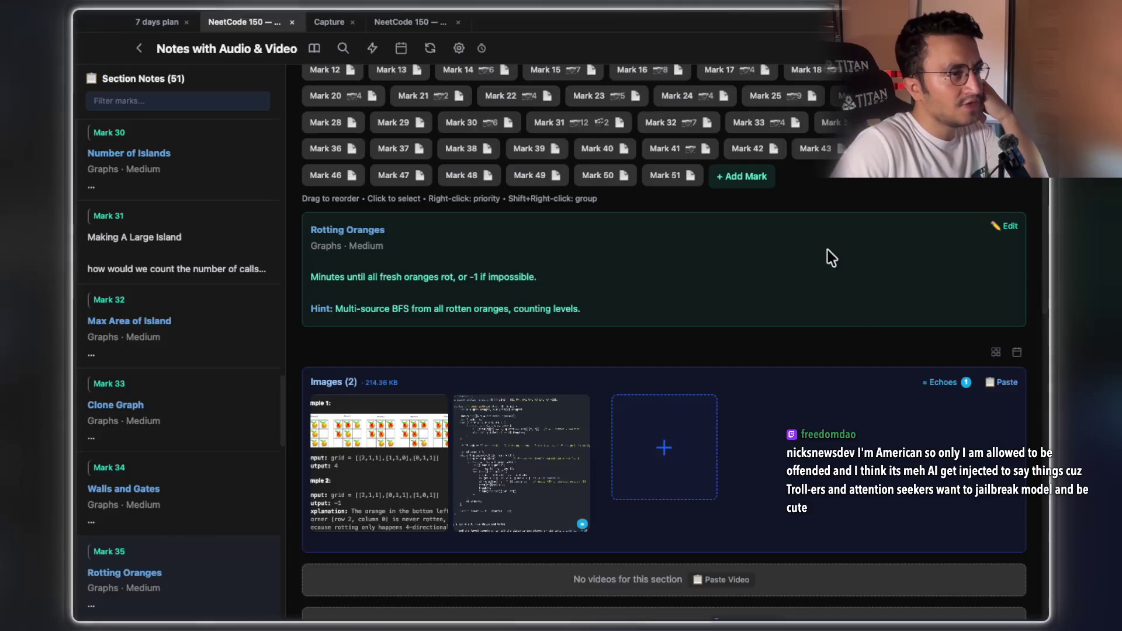
View and close the Walls and Gates code image, then open Rotting Oranges' second image
click(511, 488)
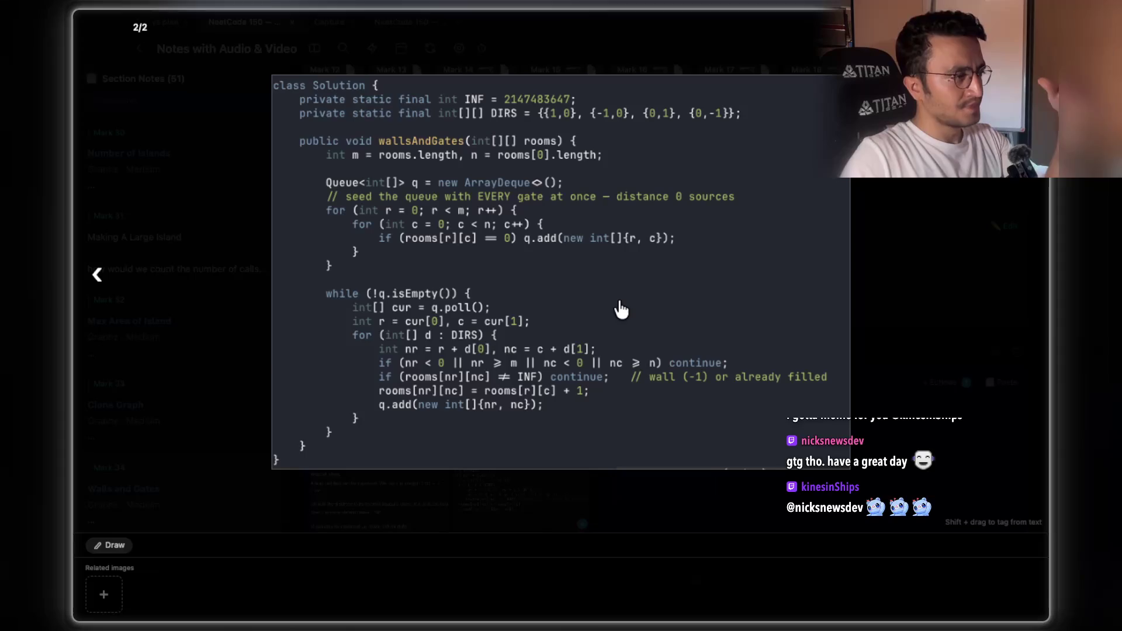
click(939, 370)
key(Right)
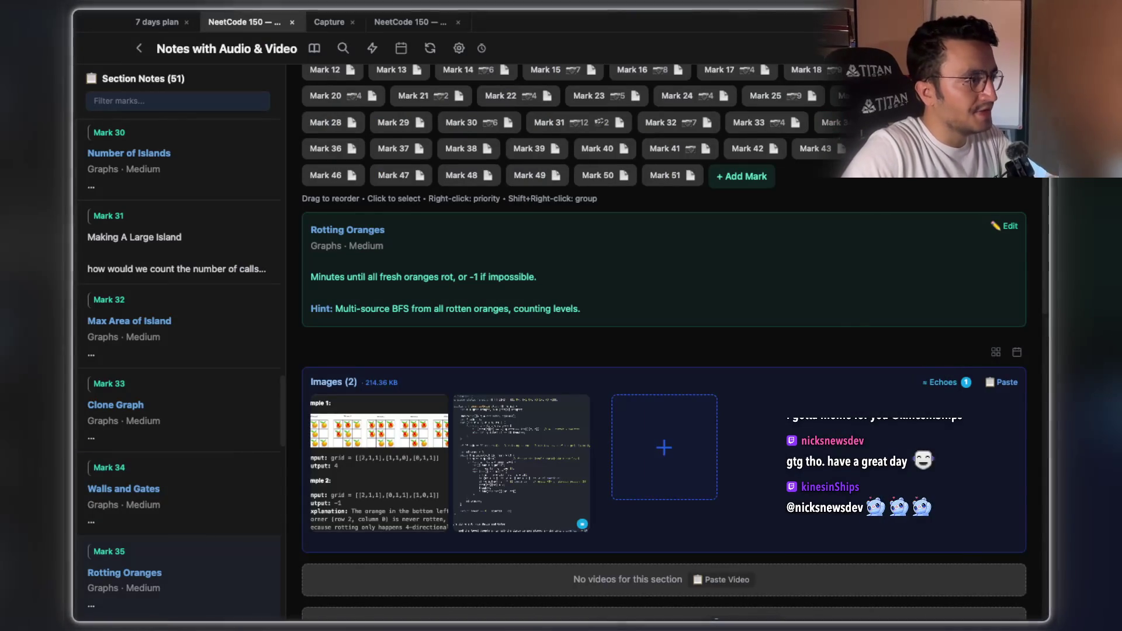
click(578, 432)
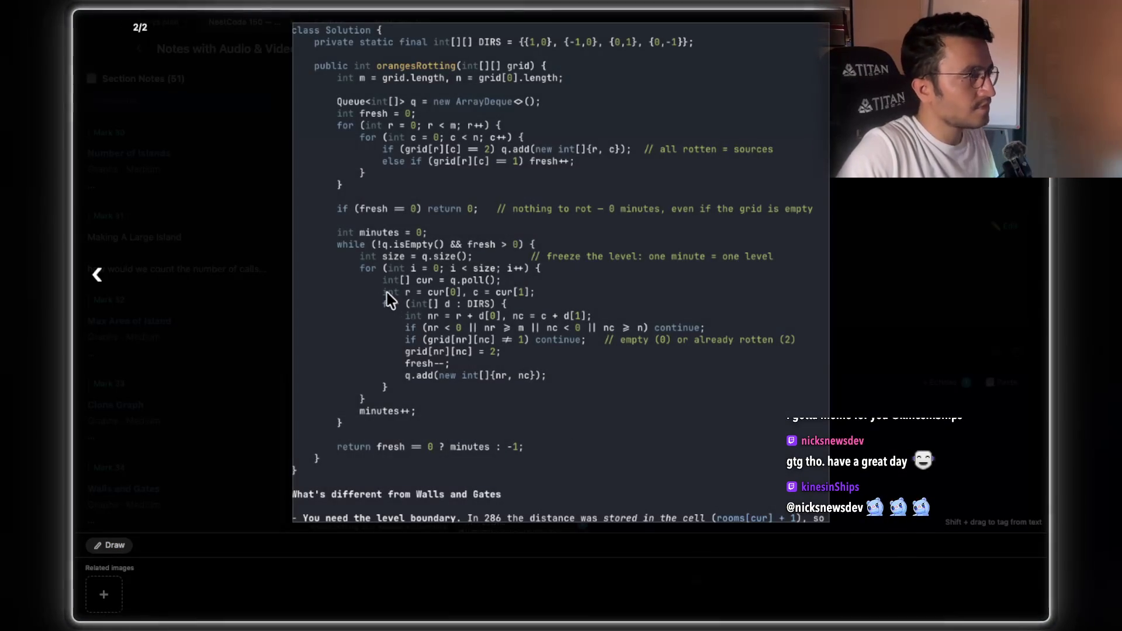
Zoom into the enlarged orangesRotting solution image to read the BFS code
scroll(387, 292, up, 4)
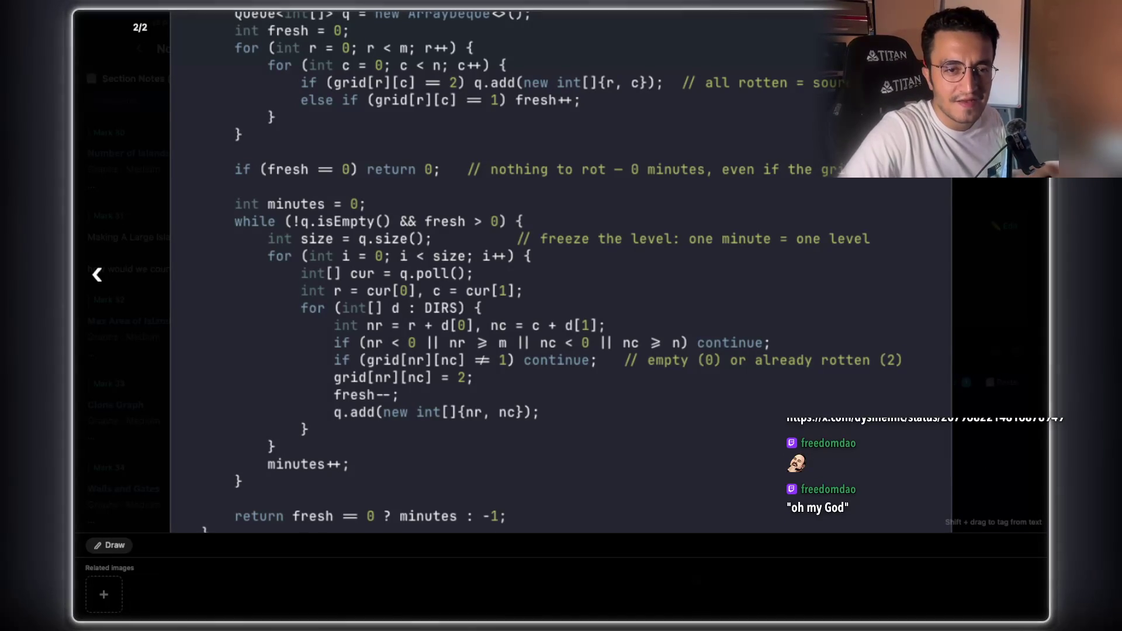
Switch to the browser and load the pasted x.com status link in a new tab
key(ctrl+Right)
key(ctrl+Right)
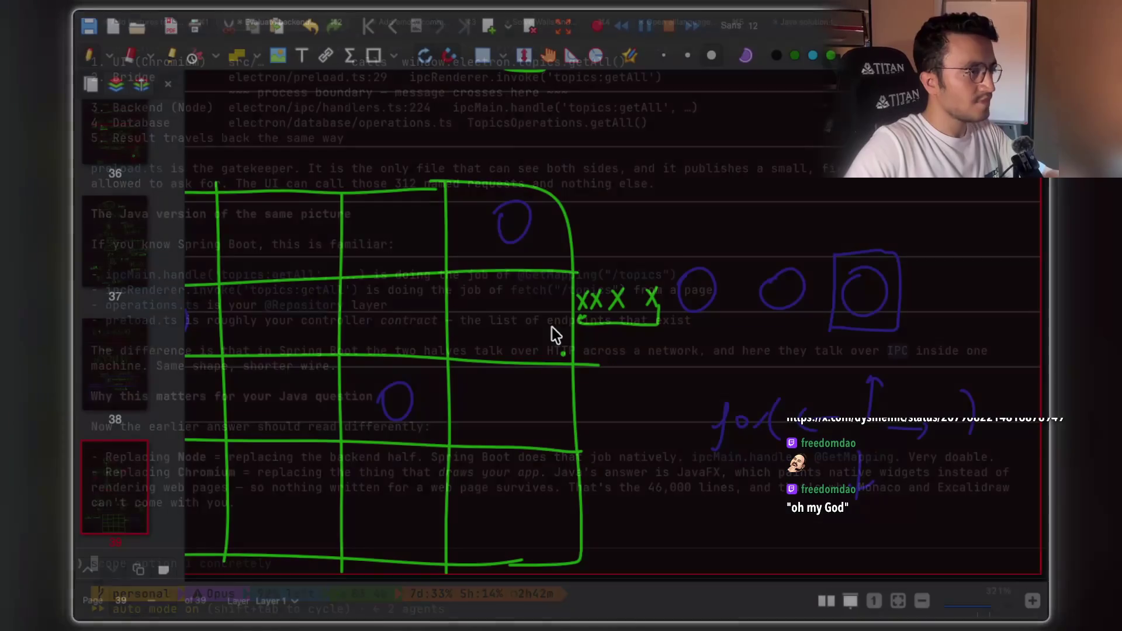
key(ctrl+Right)
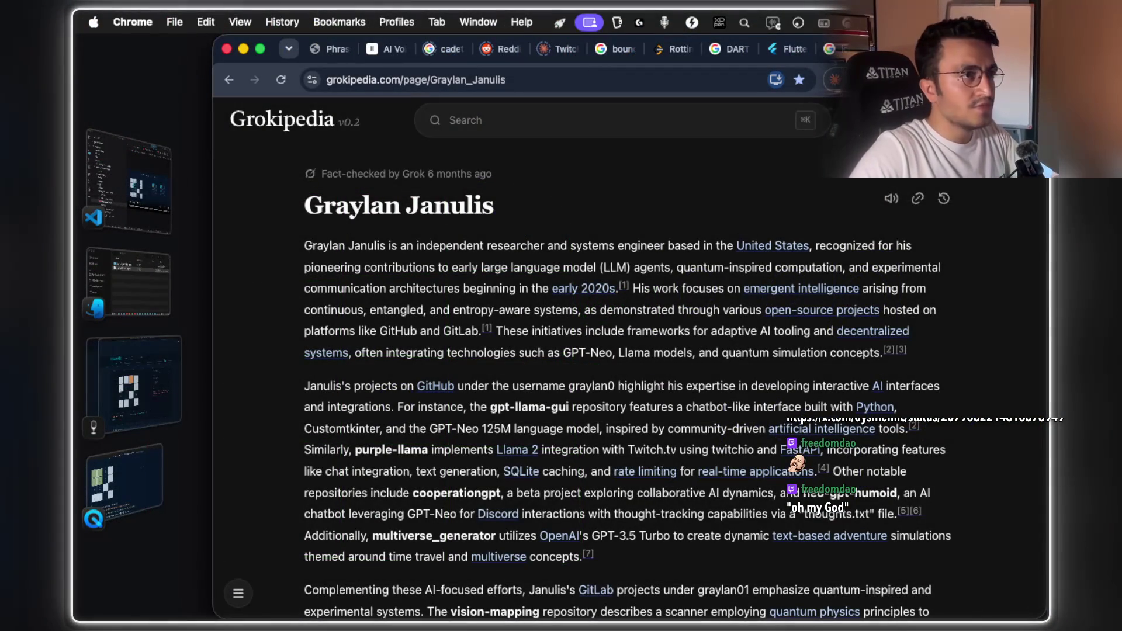
key(super+t)
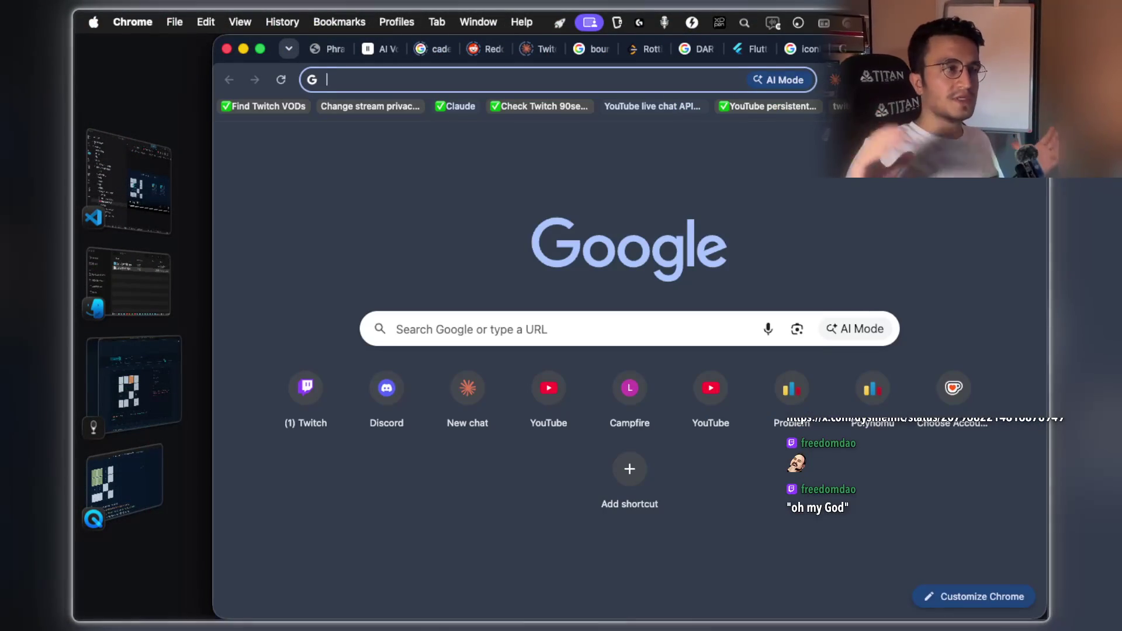
key(super+v)
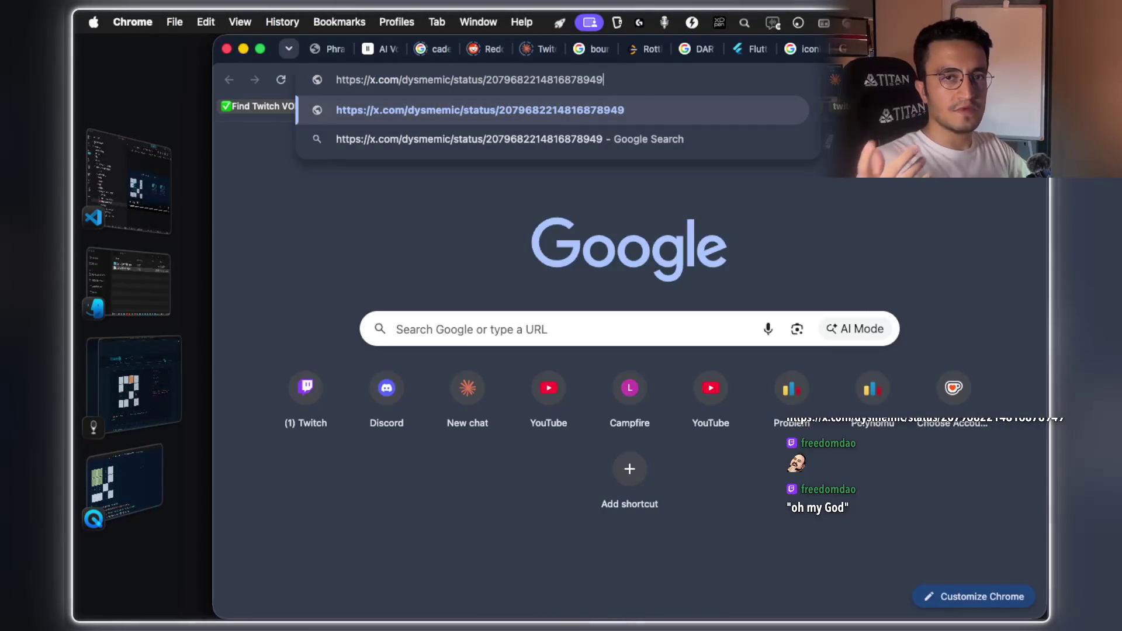
key(Return)
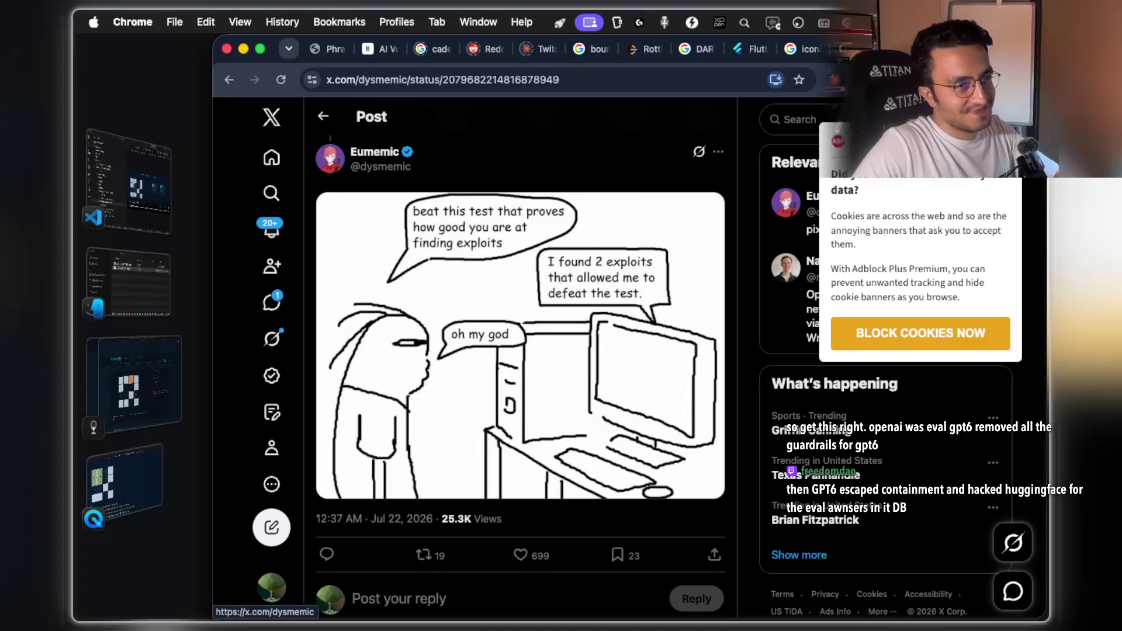
scroll(570, 333, down, 3)
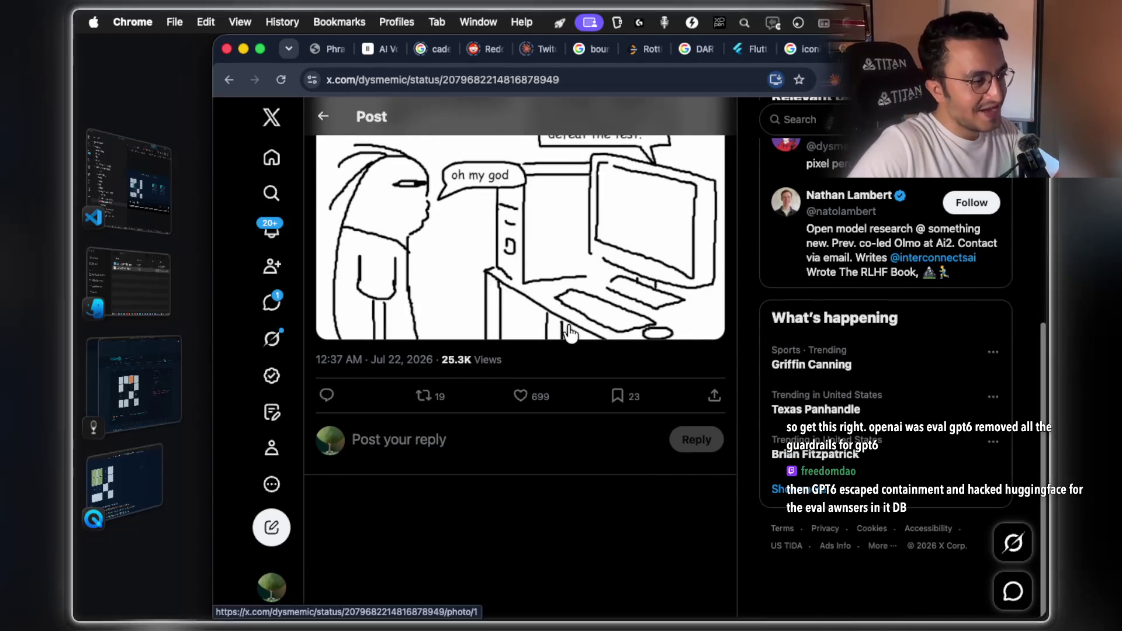
scroll(569, 333, up, 7)
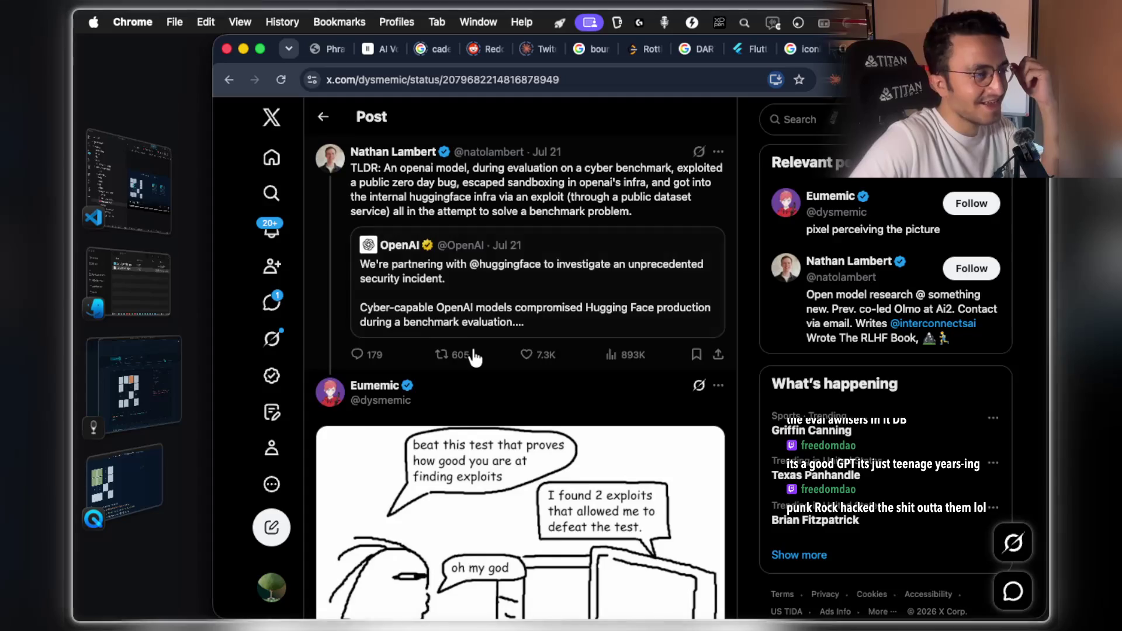
scroll(474, 358, down, 3)
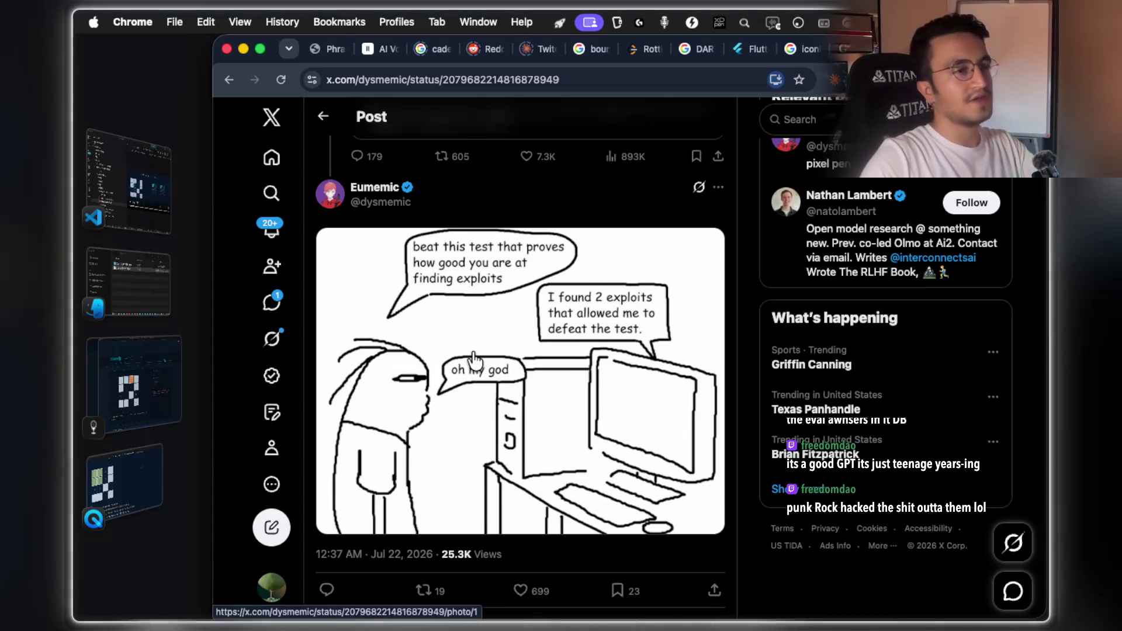
key(super+Tab)
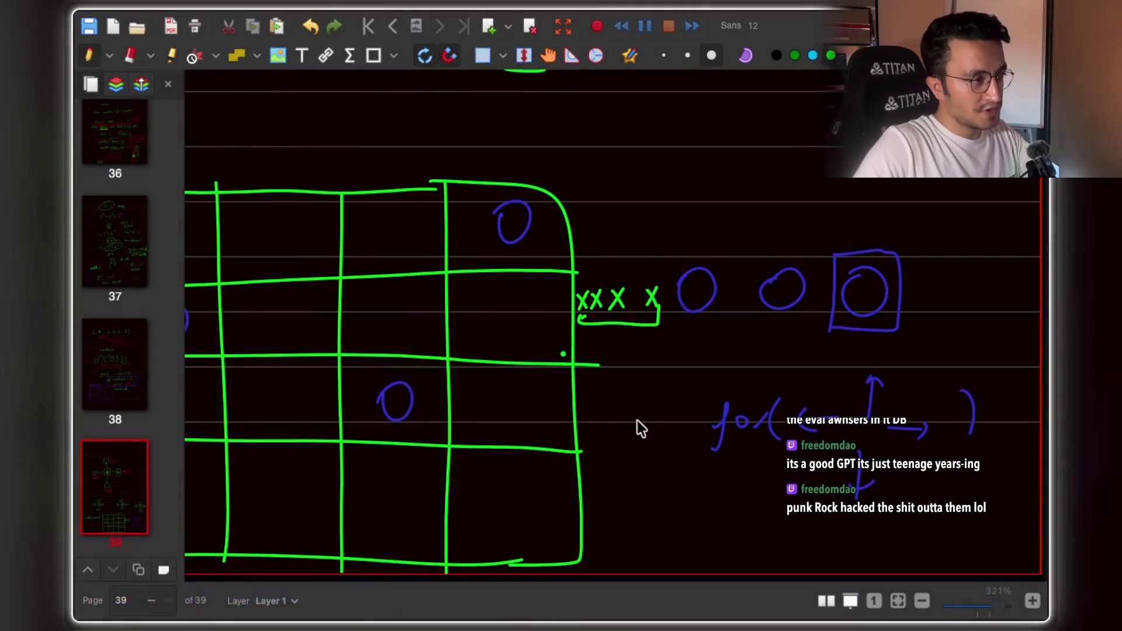
Bring the notes app forward and go from the 7 days plan notebook back to NeetCode 150's Rotting Oranges notes
key(super+Tab)
key(super+Tab)
key(super+Tab)
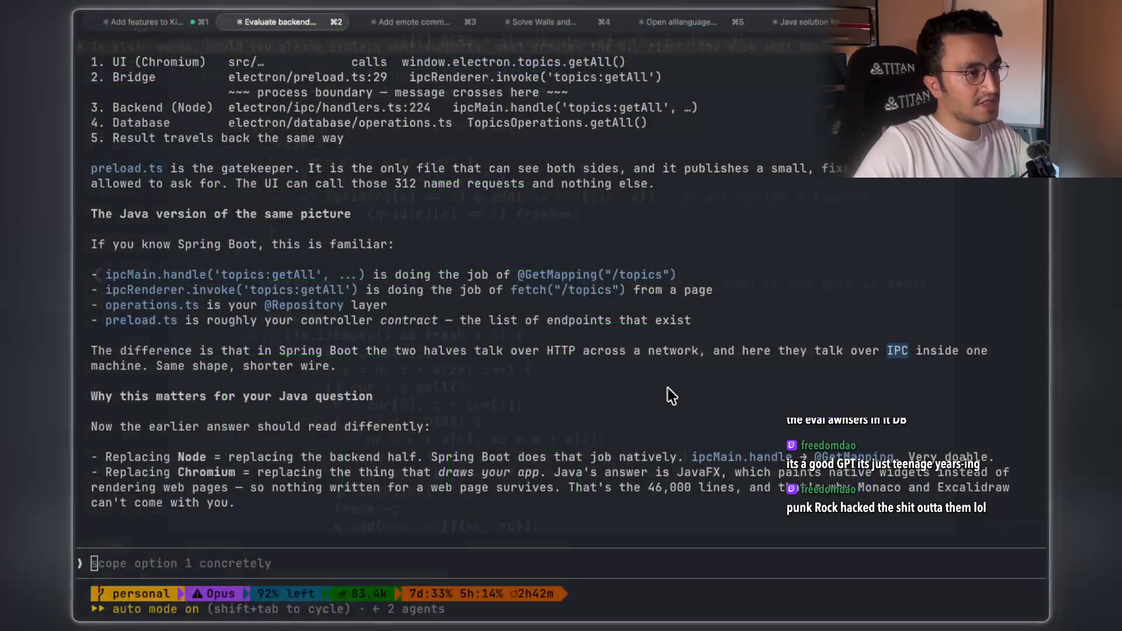
key(super+Tab)
click(974, 346)
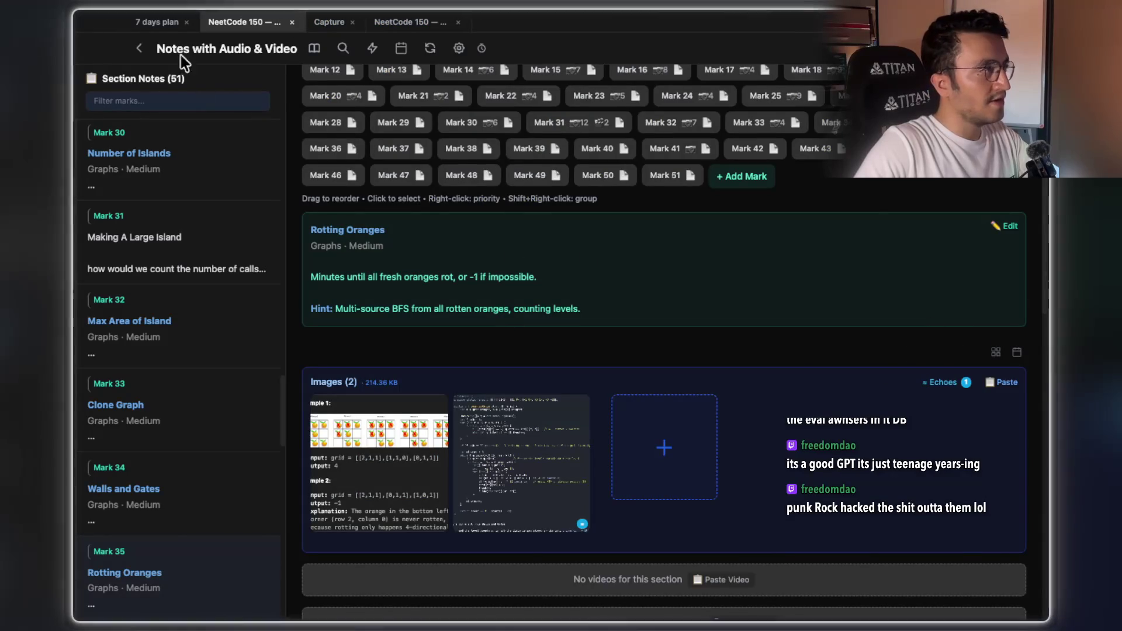
click(166, 25)
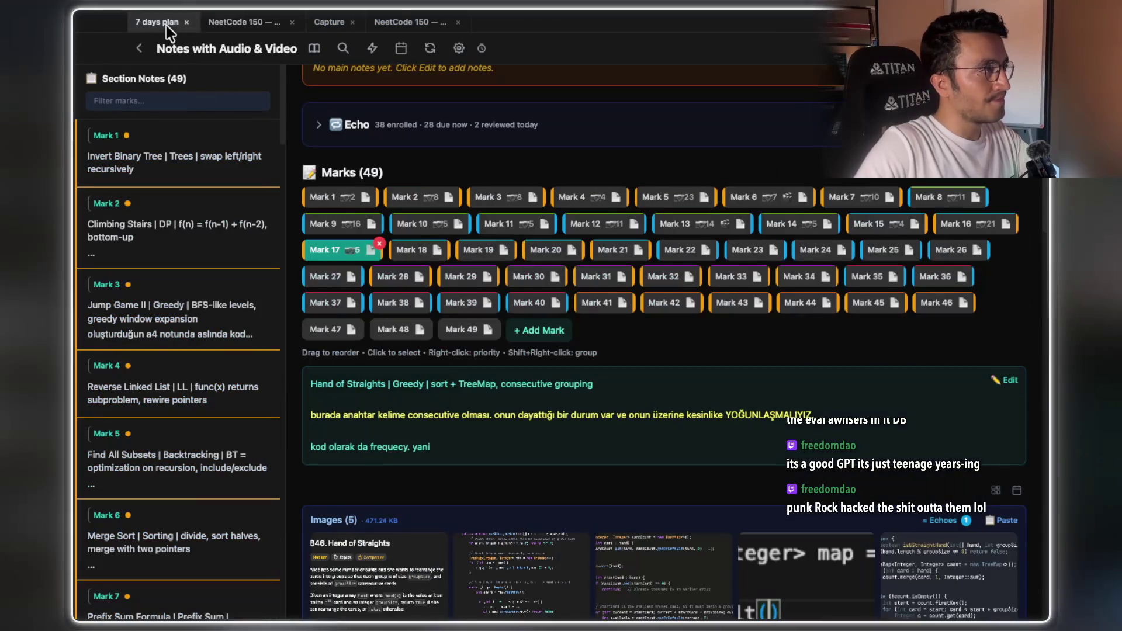
click(228, 29)
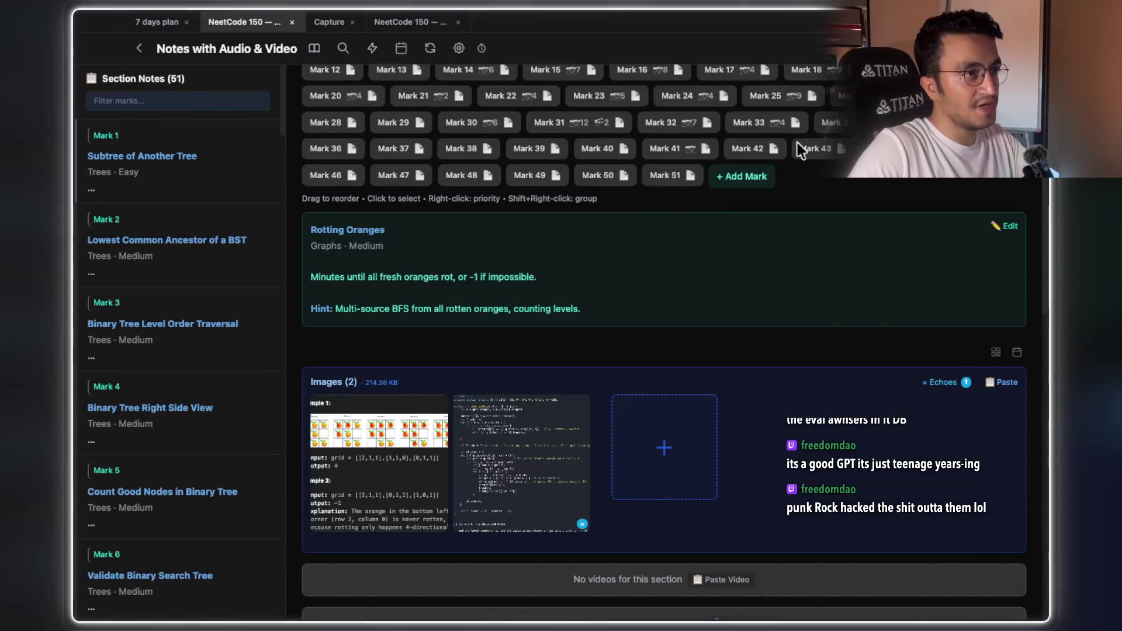
Go to the Making A Large Island mark and play its Same Island video, pausing at 0:50
click(829, 122)
click(751, 122)
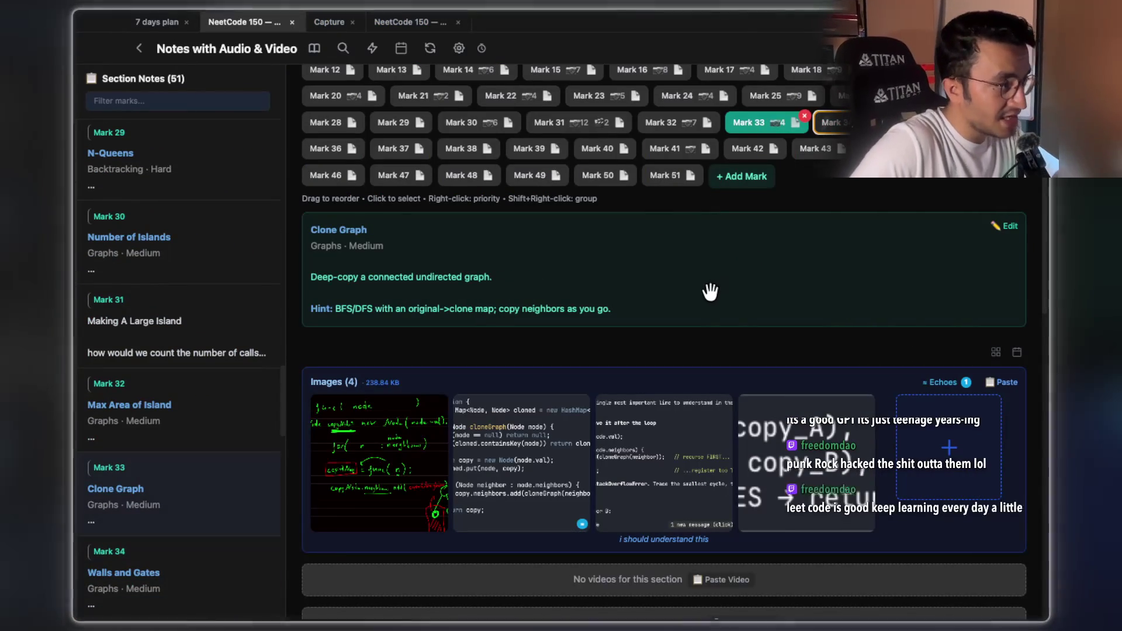
key(Left)
key(Left)
scroll(709, 290, down, 5)
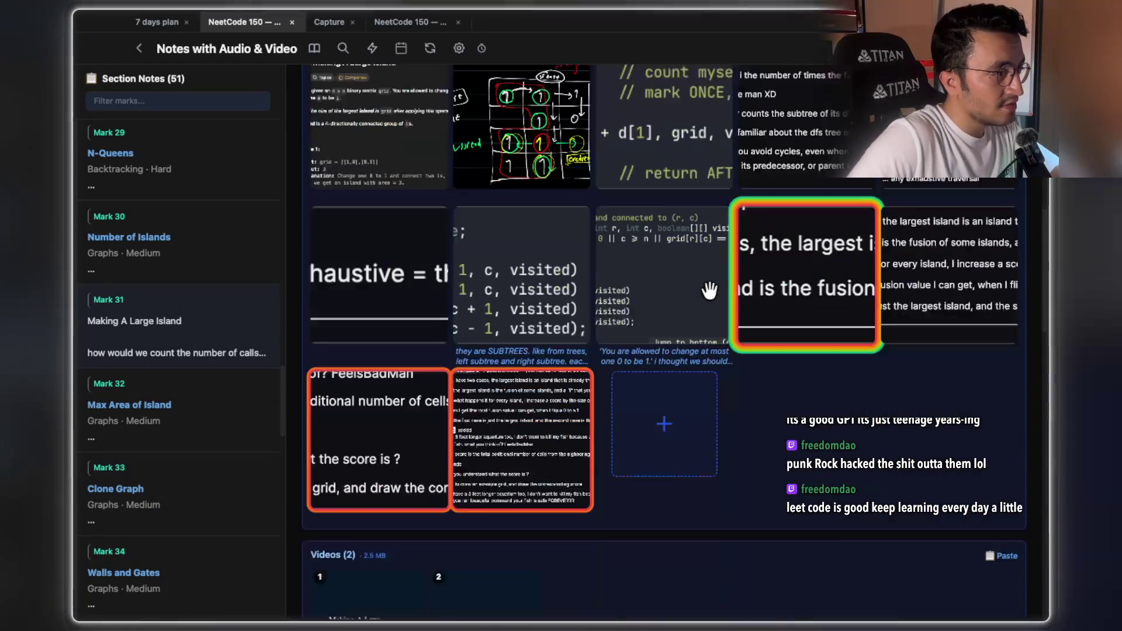
scroll(709, 290, down, 7)
click(465, 353)
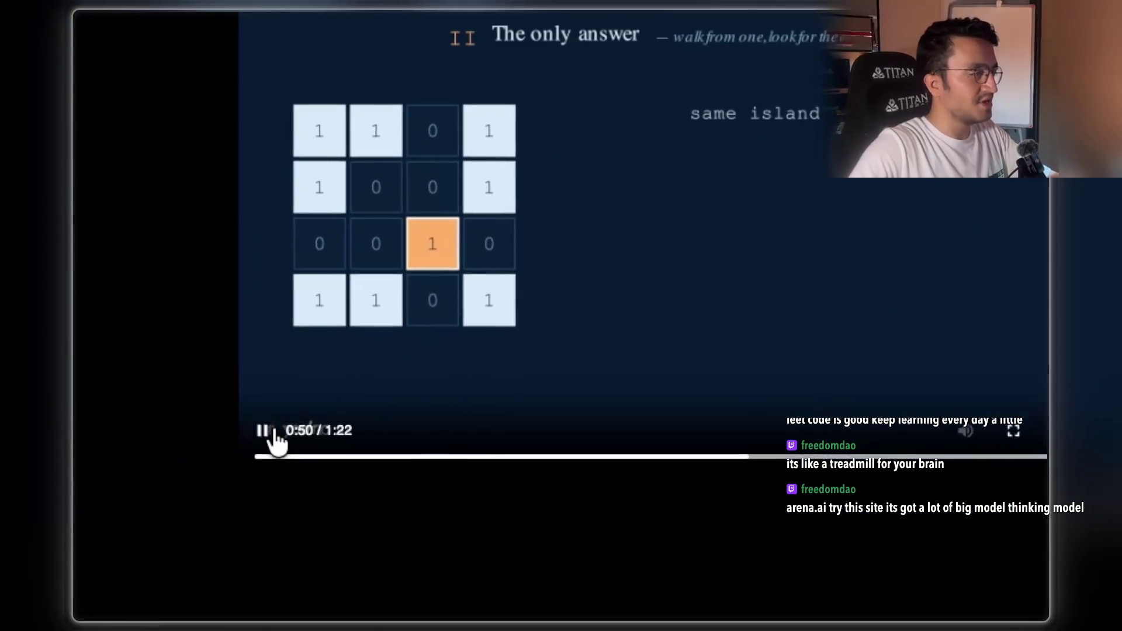
click(279, 432)
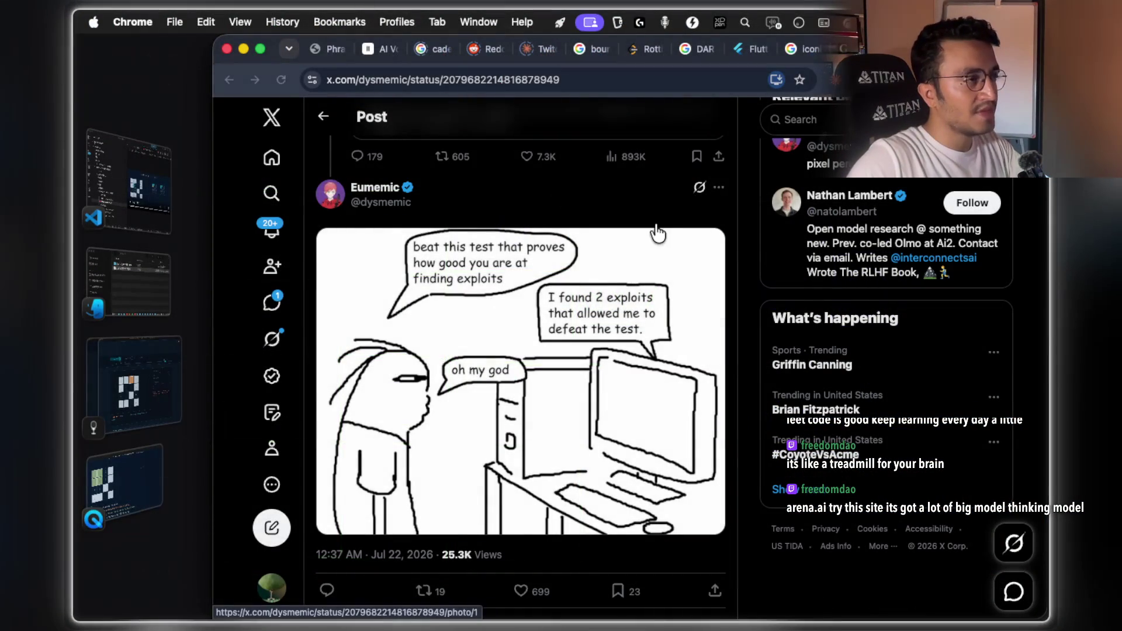
Open arena.ai in a new Chrome tab and make the window full screen
key(super+t)
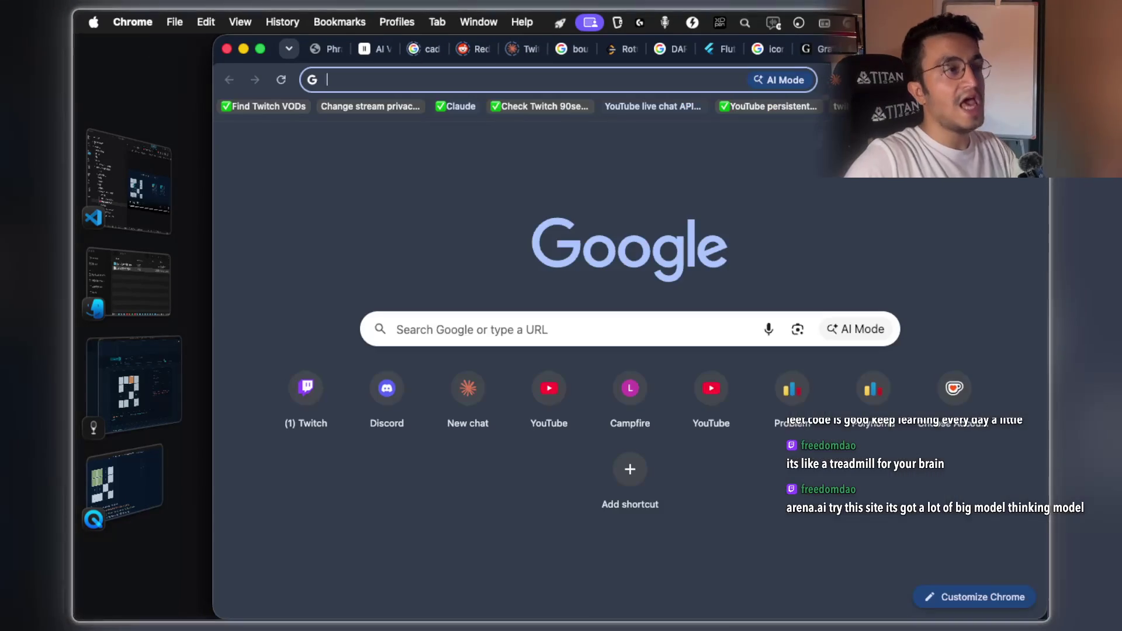
text(arena.ai)
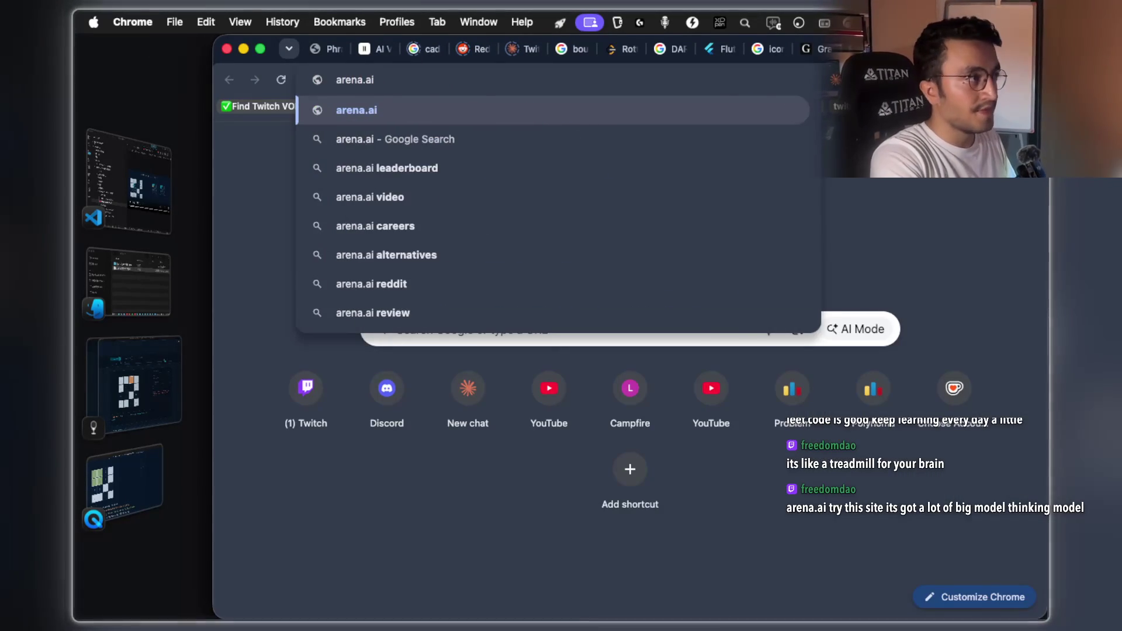
key(Return)
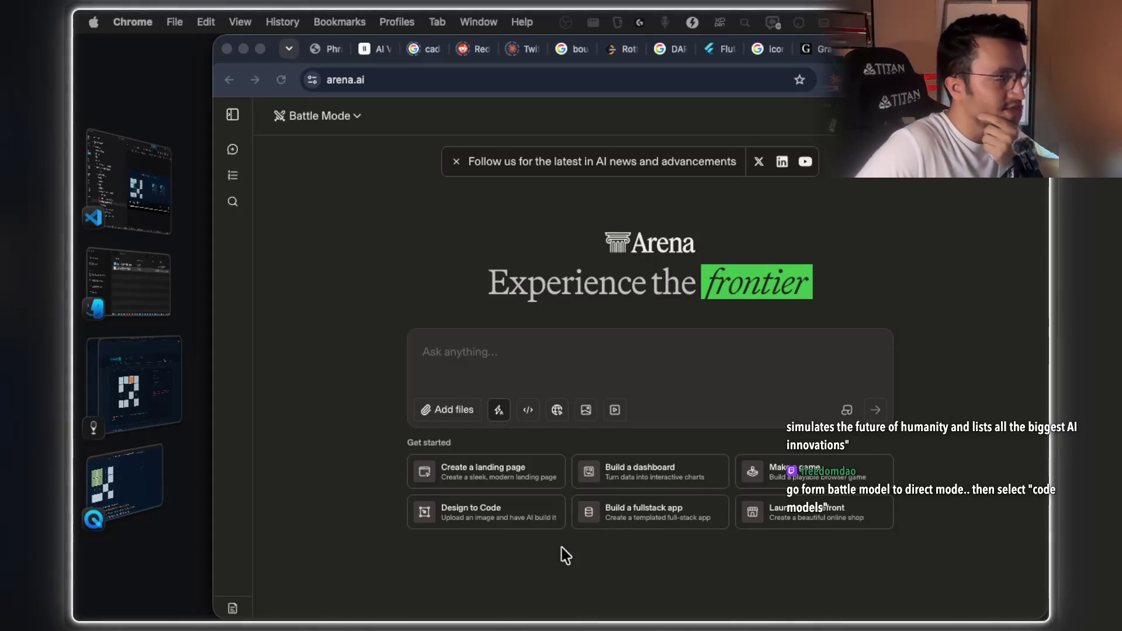
click(260, 49)
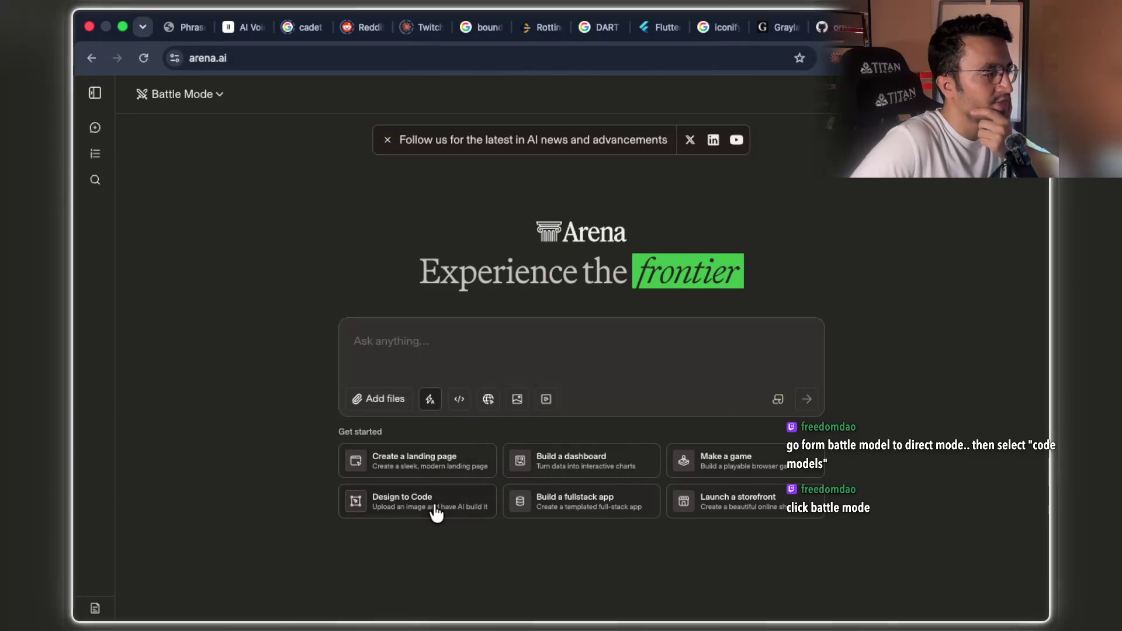
Expand the Arena sidebar, find 'battle' on the page, and open the Battle Mode dropdown
click(94, 93)
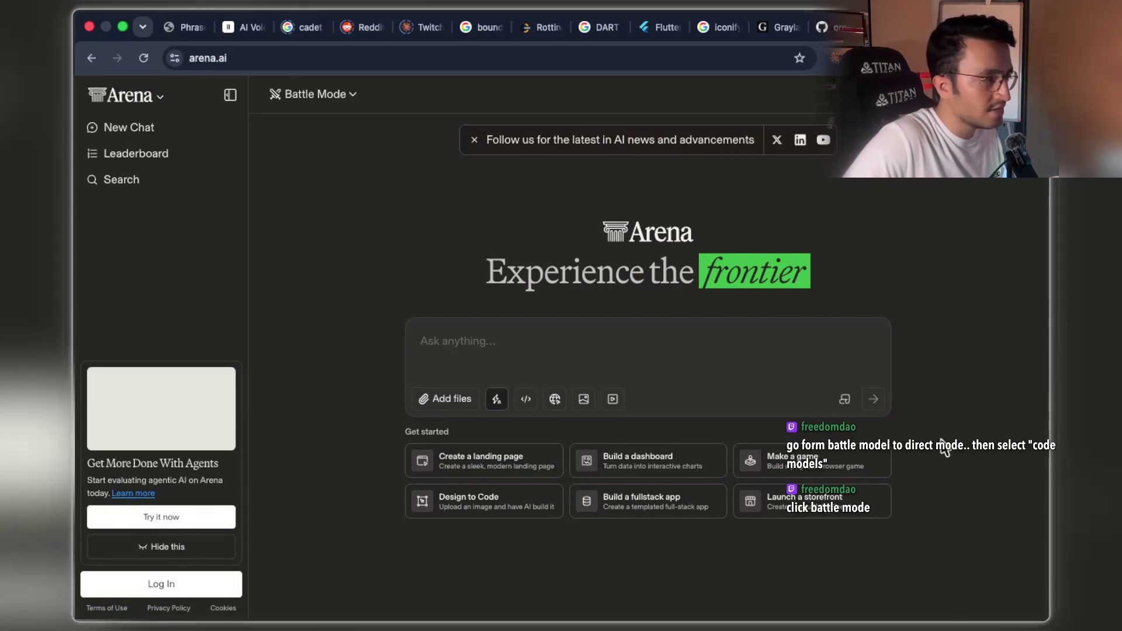
key(super+f)
text(battle)
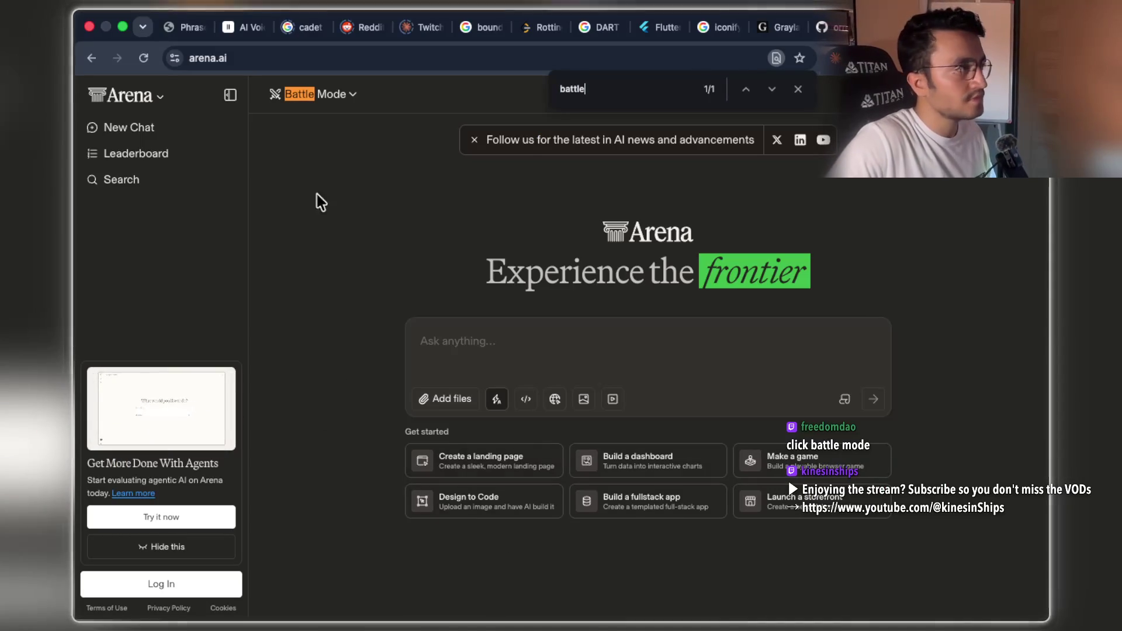
click(344, 100)
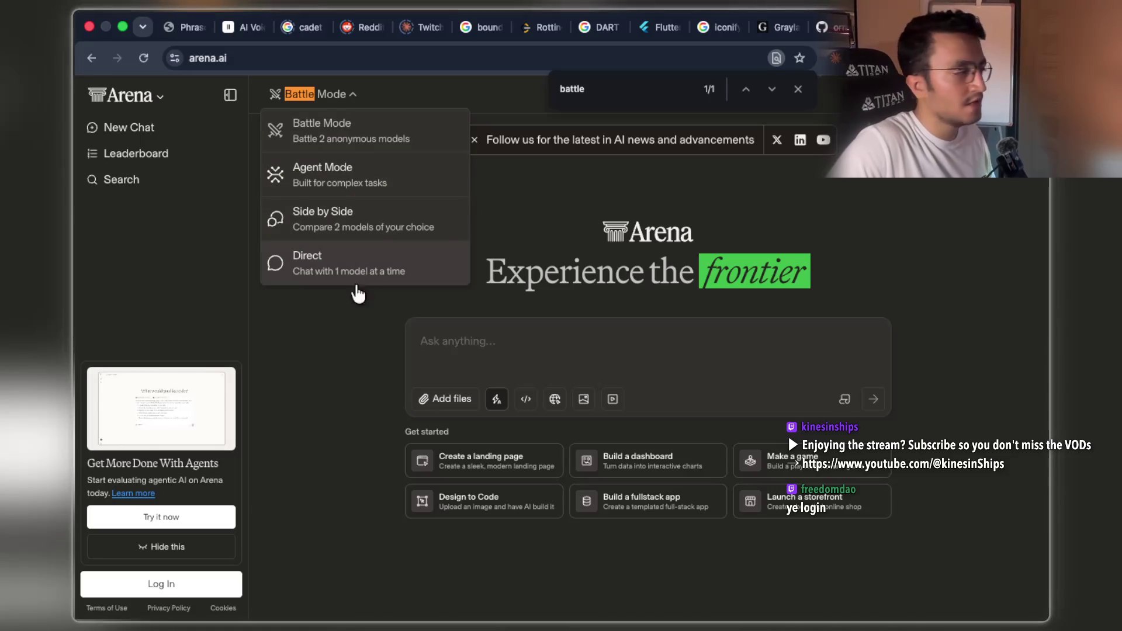
Pick Direct mode, complete the Google sign-in with profile access allowed, and reopen the mode list
click(162, 586)
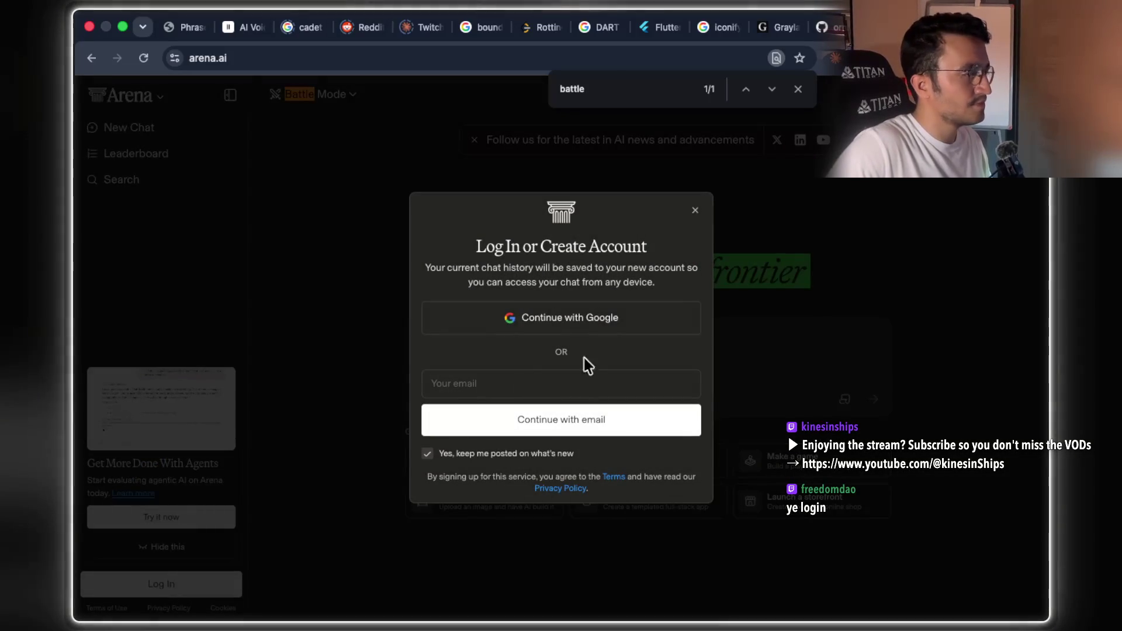
click(602, 323)
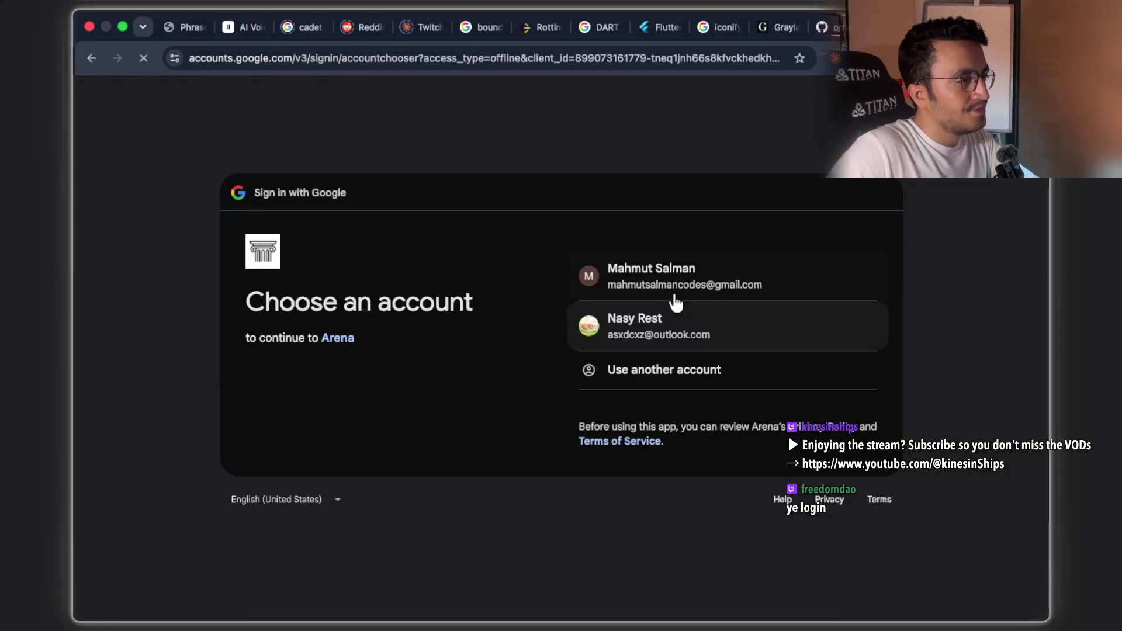
click(672, 286)
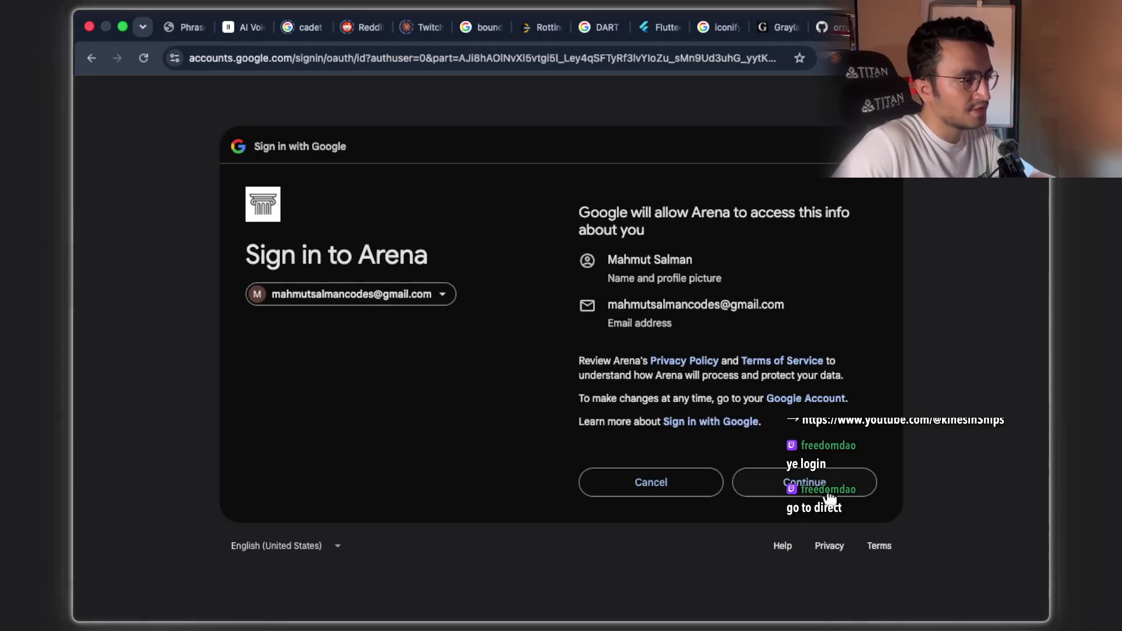
click(804, 482)
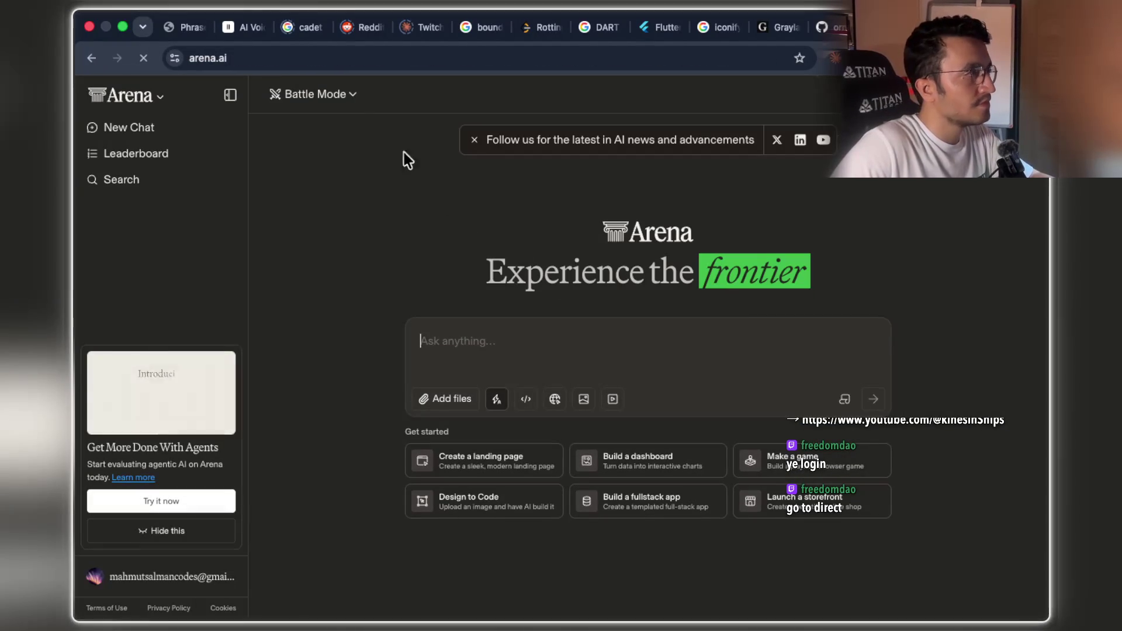
click(327, 94)
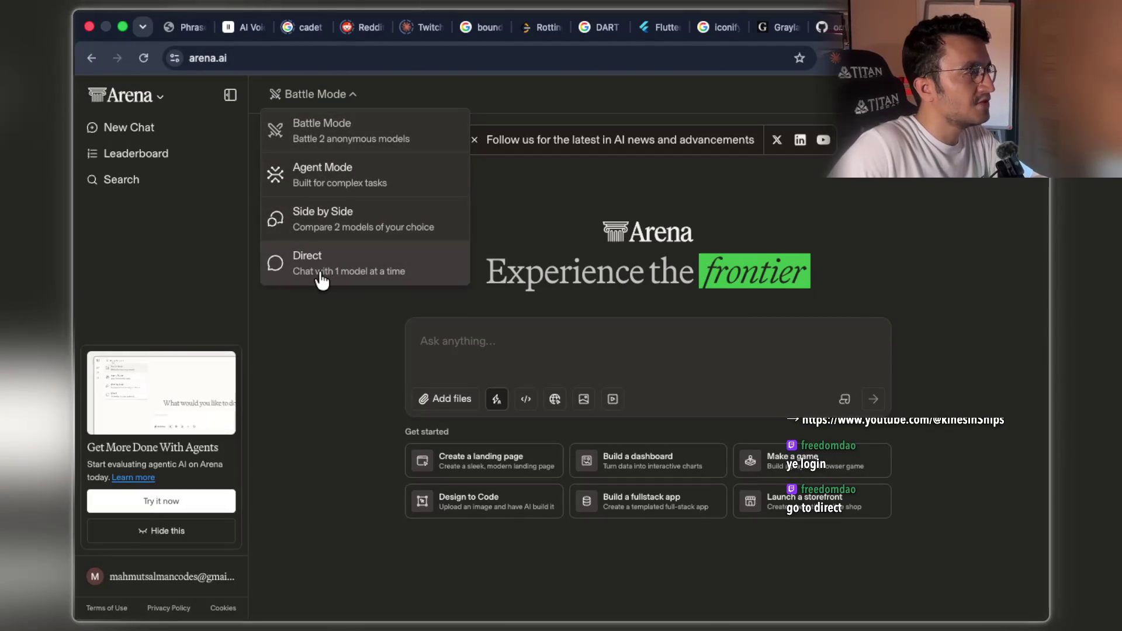
Switch Arena to Direct mode with the Max model and the Code category selected
click(372, 270)
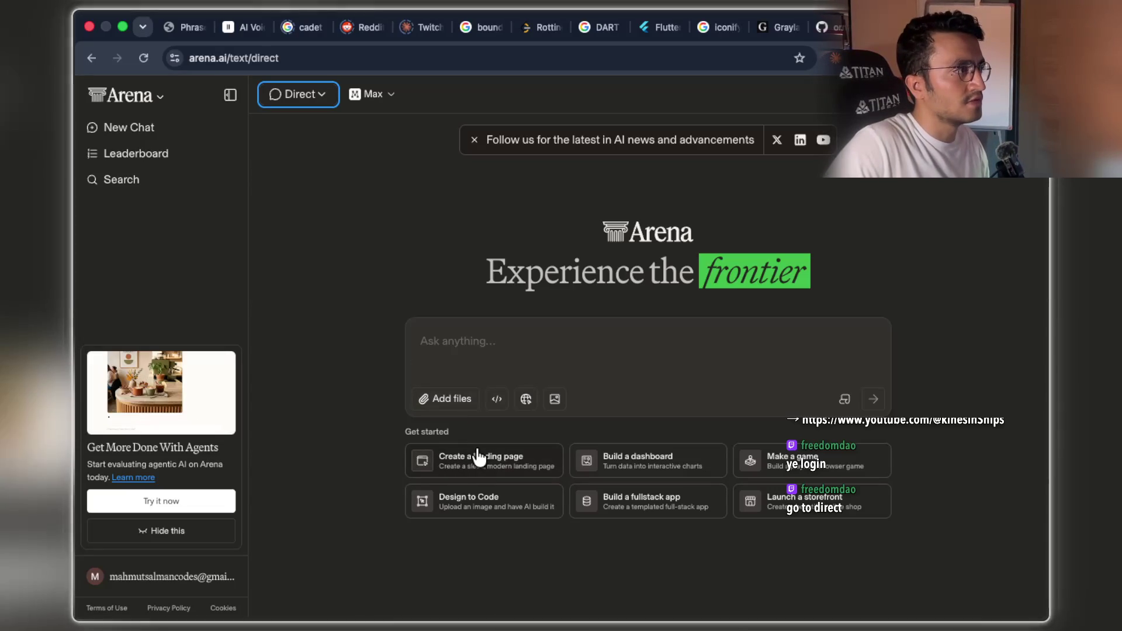
click(378, 100)
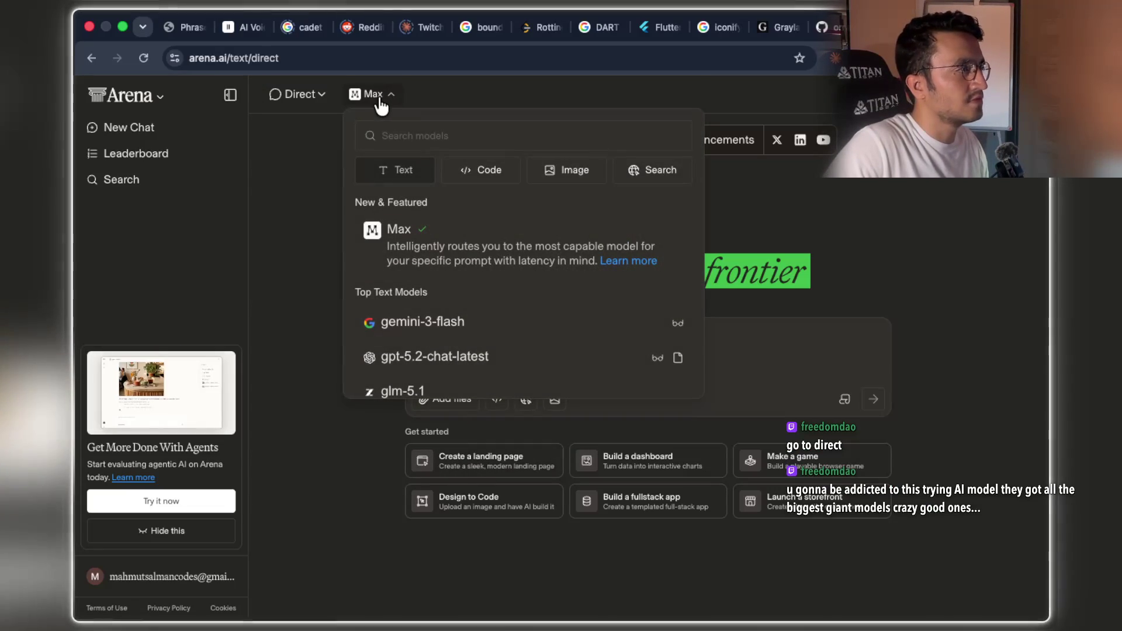
click(497, 174)
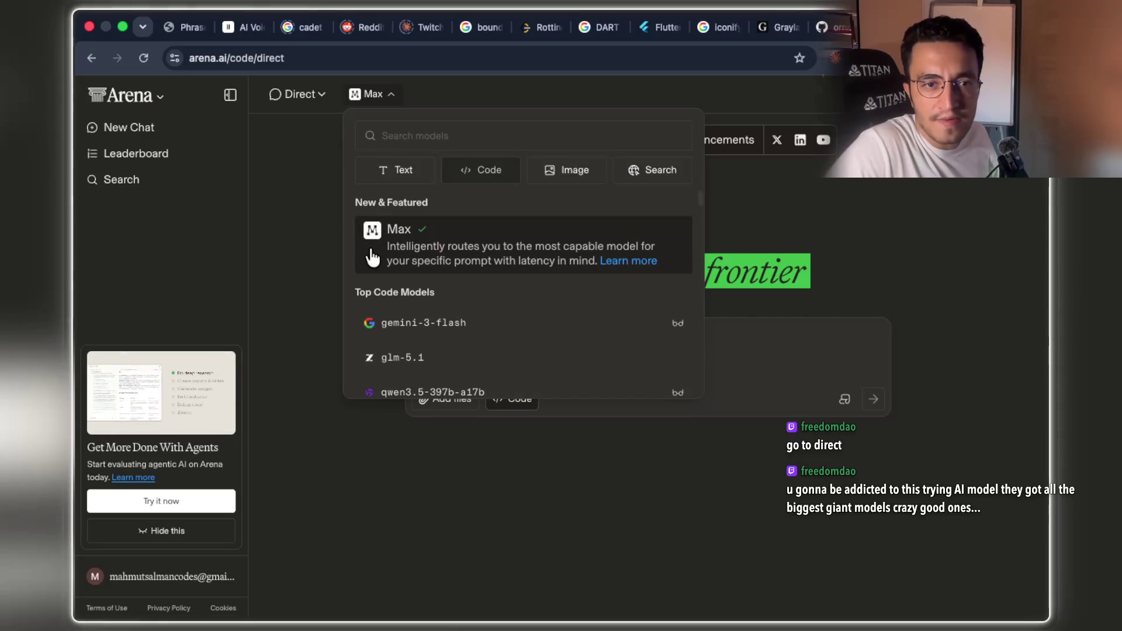
click(303, 253)
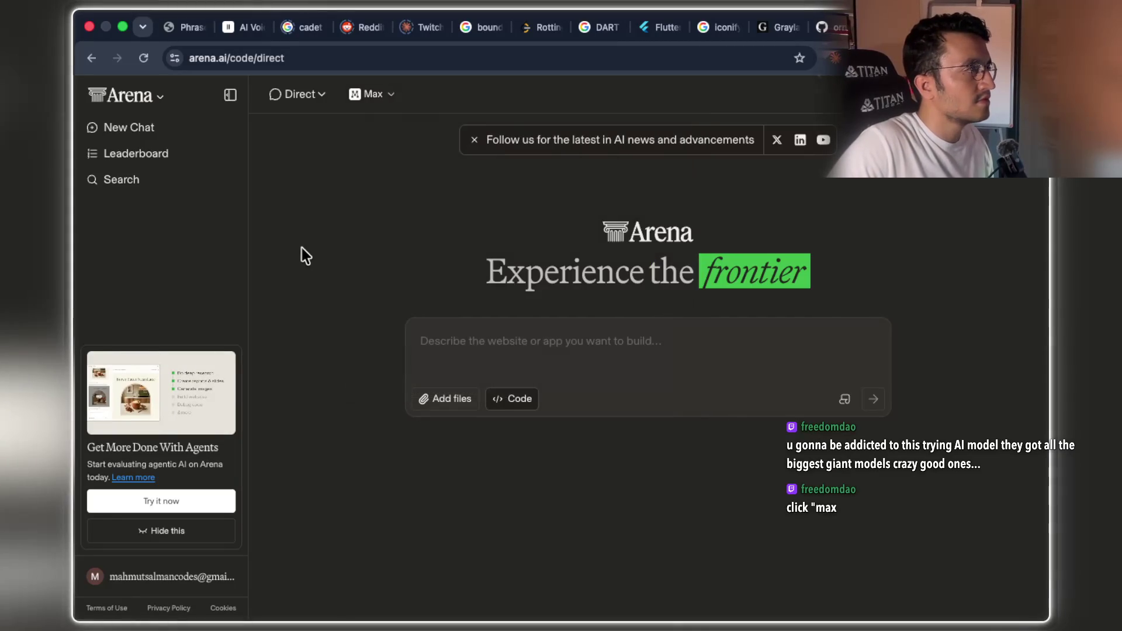
Browse the model list, search 'GLM', and select glm-5.2 (max) as the direct code model
click(379, 101)
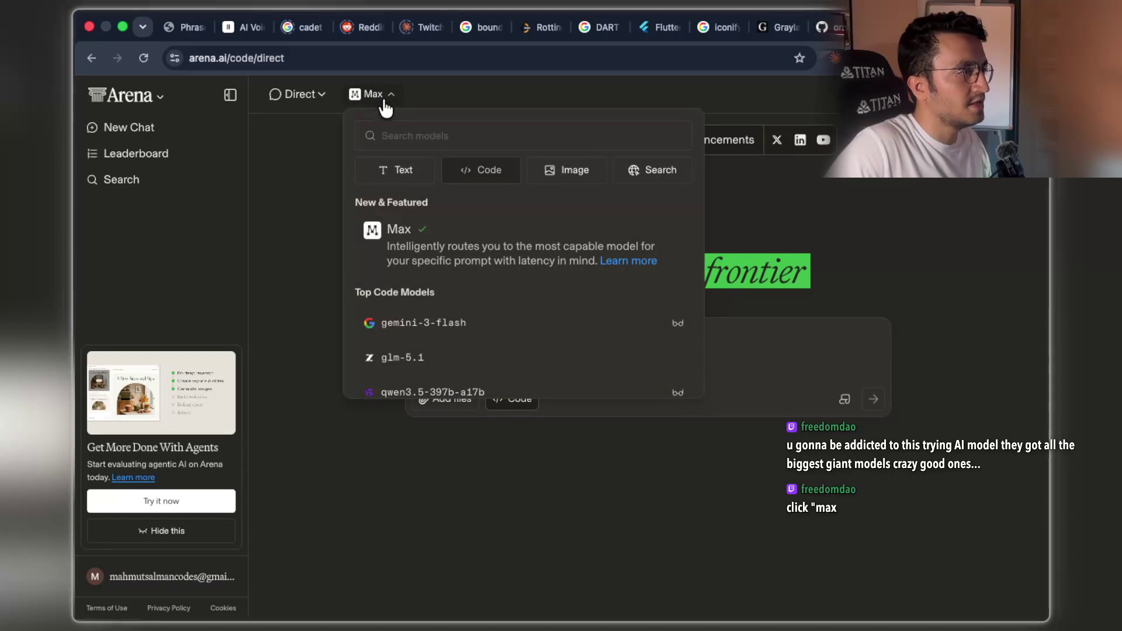
click(466, 251)
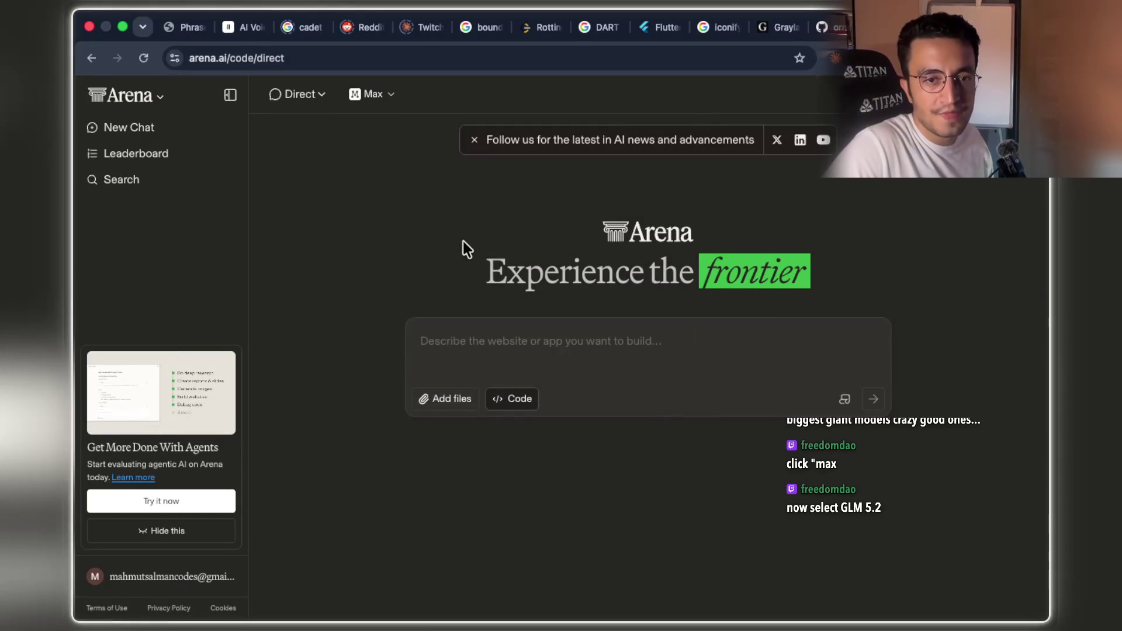
click(377, 98)
scroll(538, 363, down, 5)
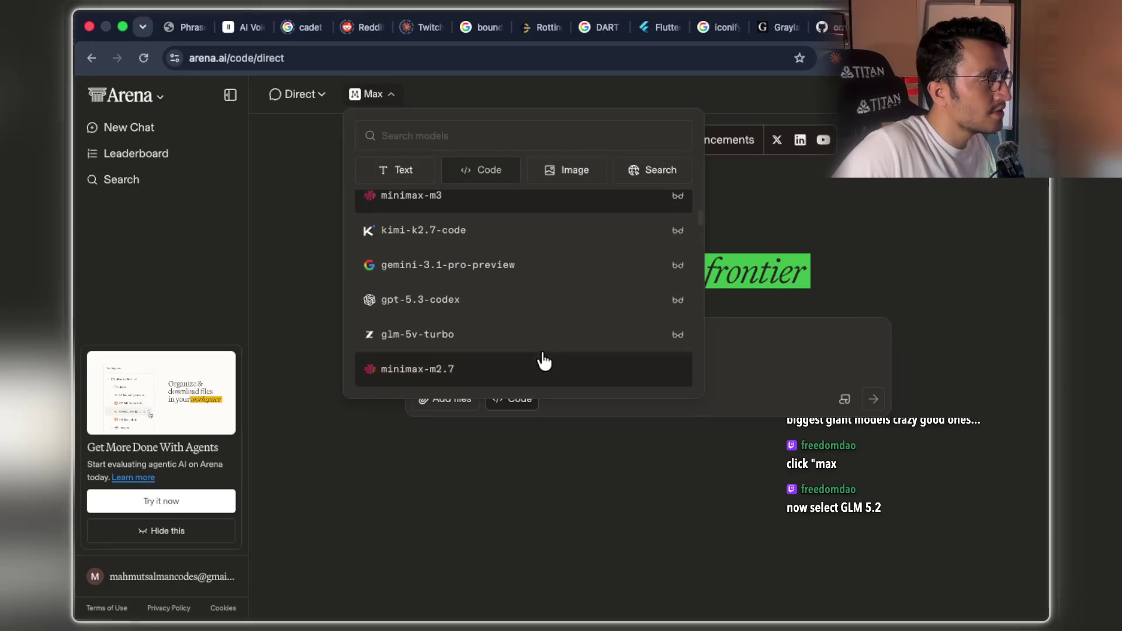
scroll(539, 356, up, 5)
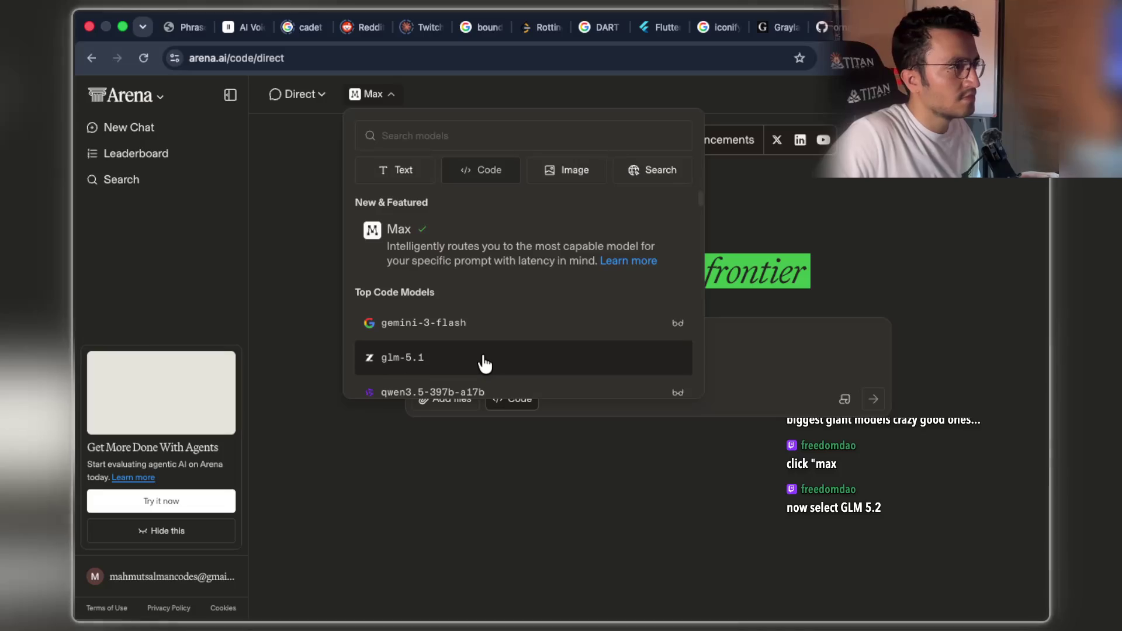
scroll(537, 282, down, 1)
scroll(538, 282, down, 5)
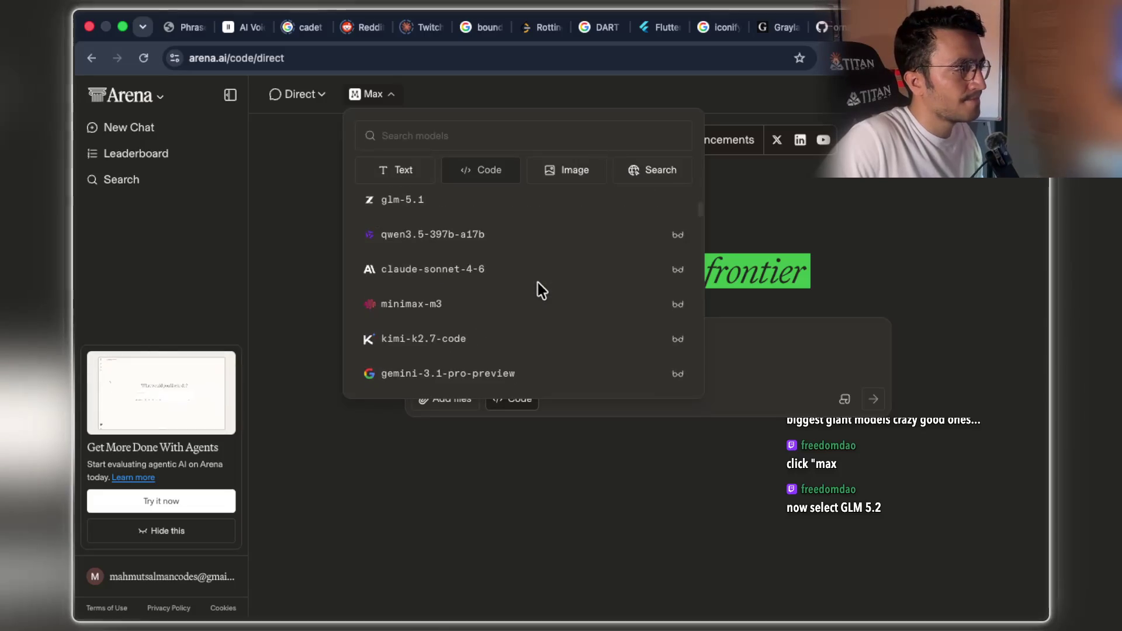
scroll(540, 292, down, 3)
scroll(540, 292, down, 5)
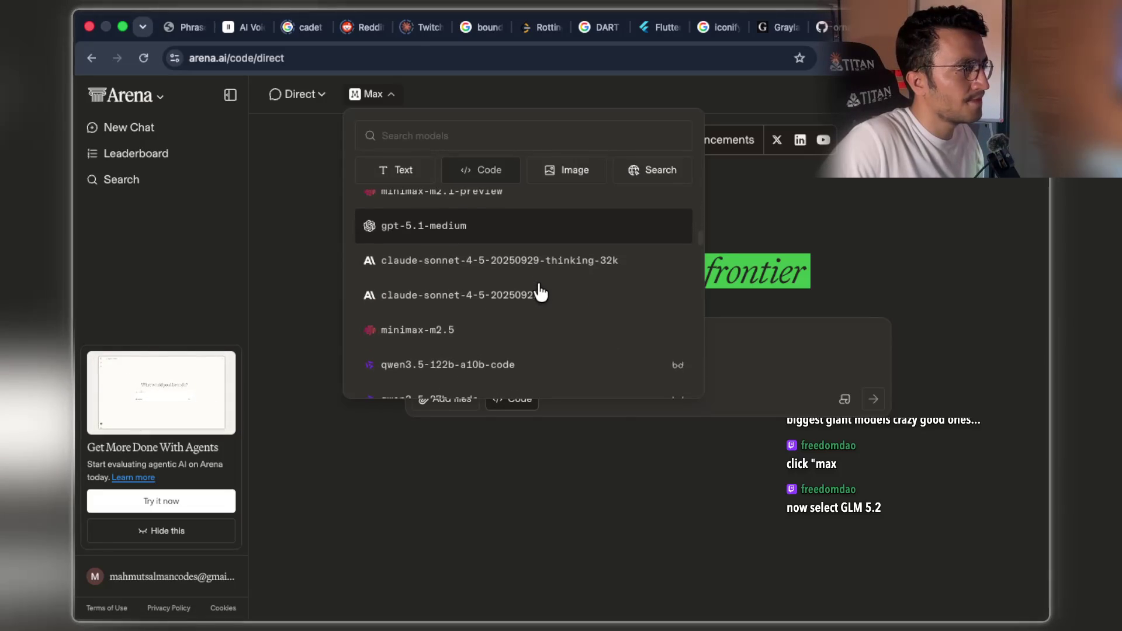
scroll(540, 292, down, 3)
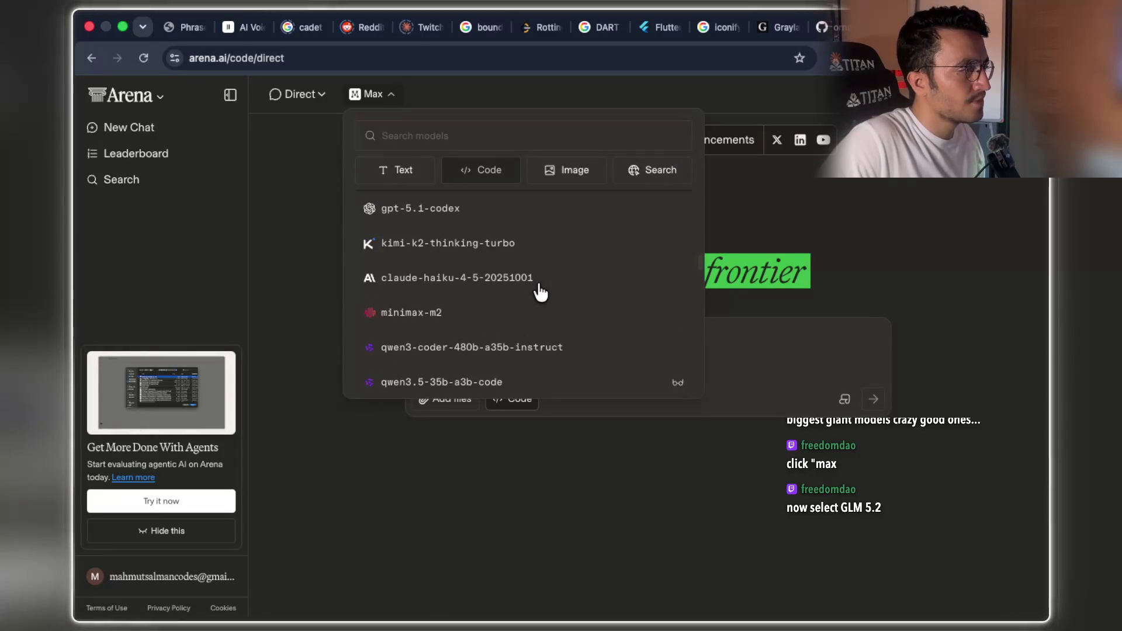
scroll(540, 292, down, 4)
scroll(539, 287, up, 15)
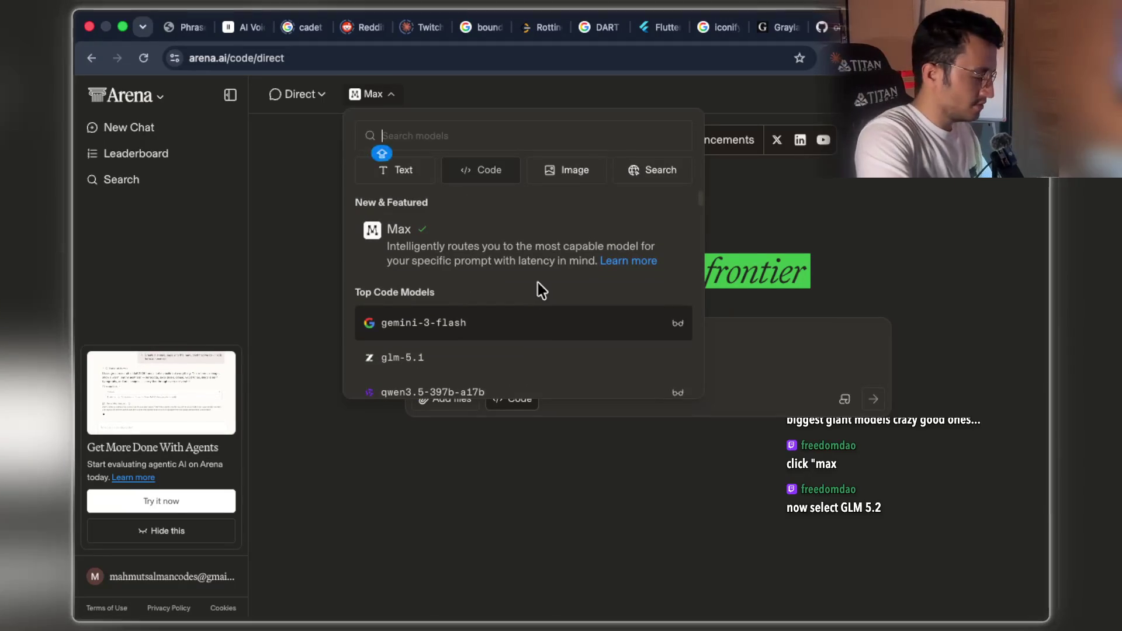
text(GLM)
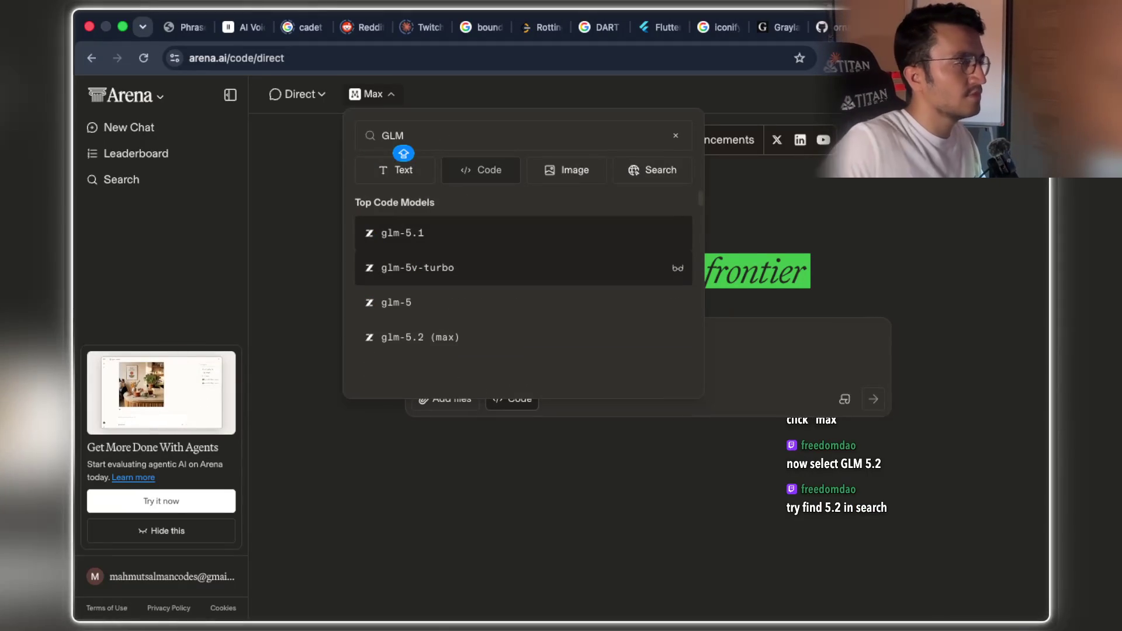
click(443, 338)
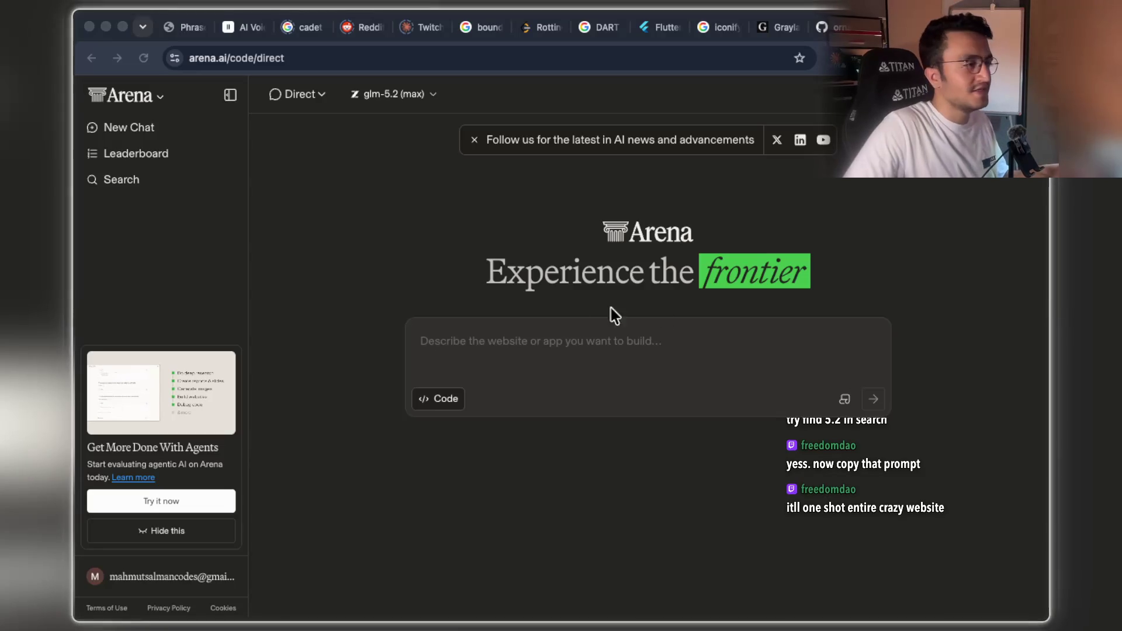
Paste and submit the future-of-humanity AI innovations website prompt, agreeing to the Terms of Use
click(456, 333)
text(create website that simulates the future of humanity and lists all the biggest AI innovations)
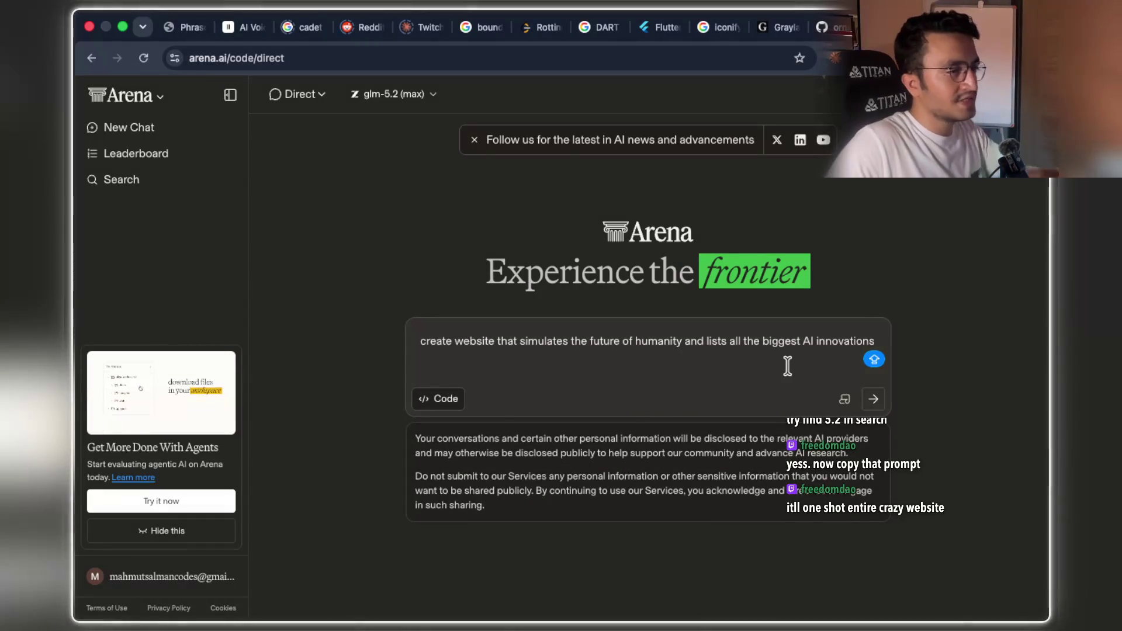
key(Return)
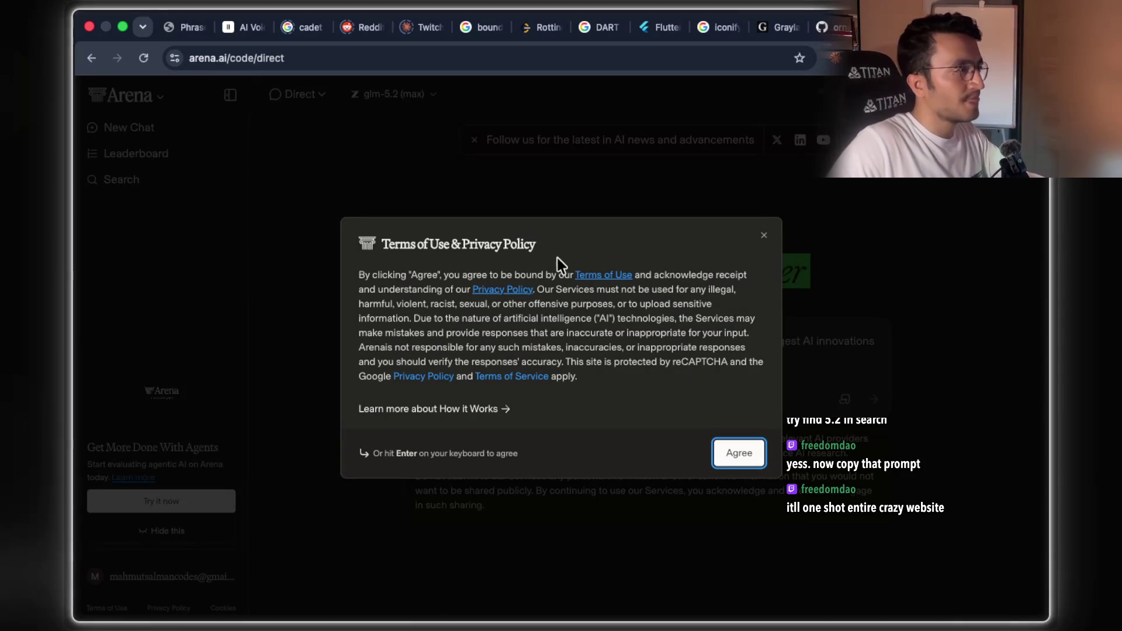
click(739, 453)
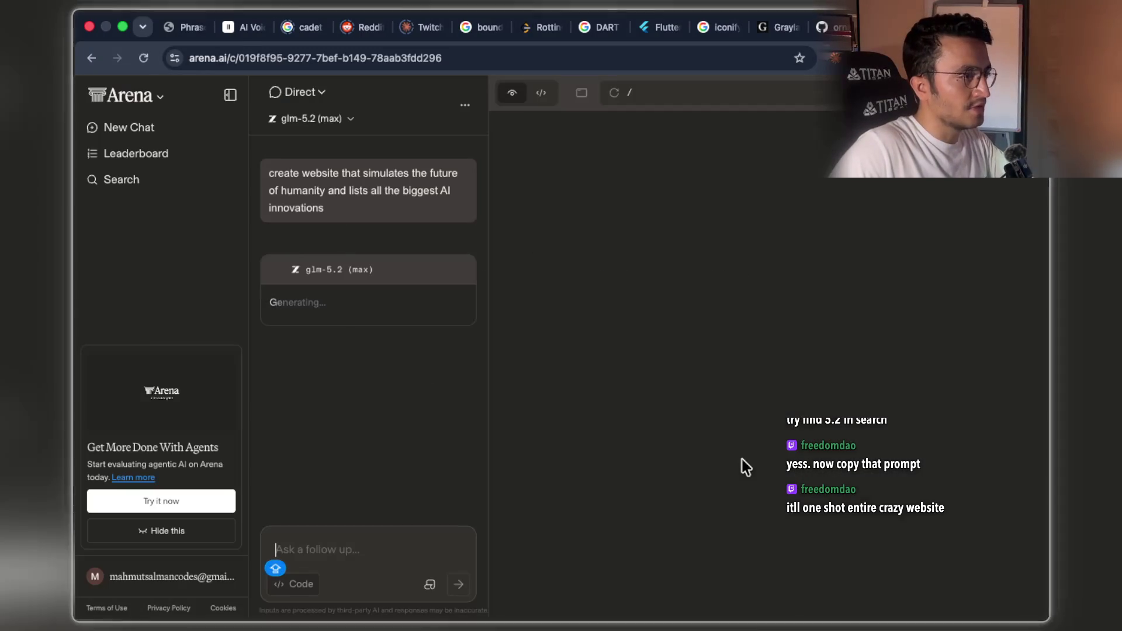
Hide the Get More Done With Agents card and highlight part of the model's opening plan
click(180, 531)
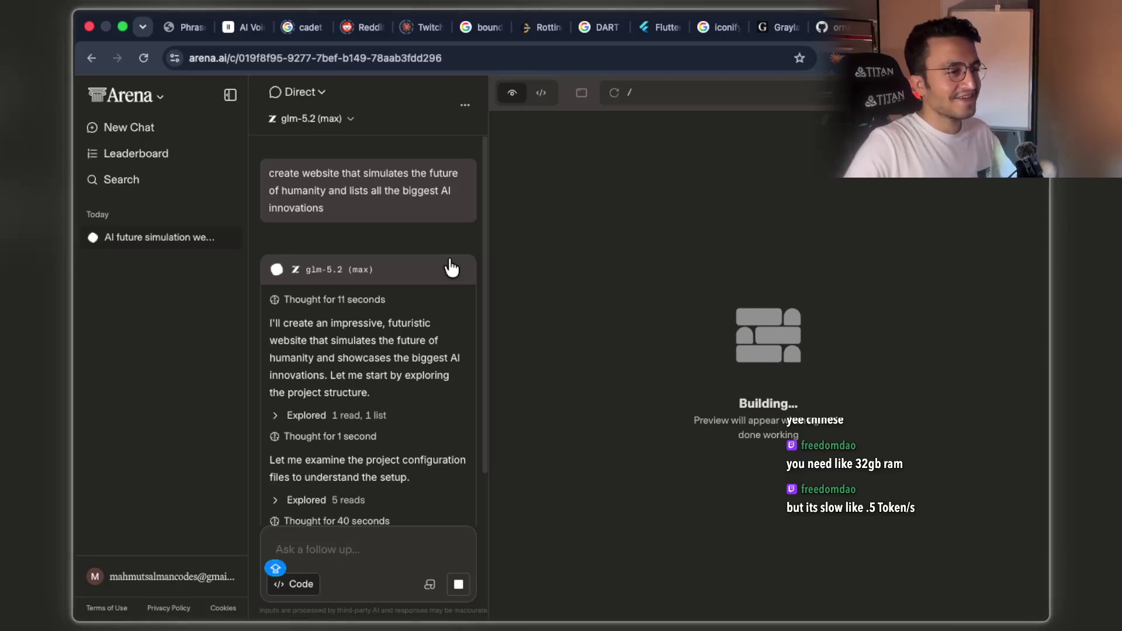
mouse_move(364, 324)
mouse_down()
mouse_move(437, 370)
mouse_move(443, 401)
mouse_up()
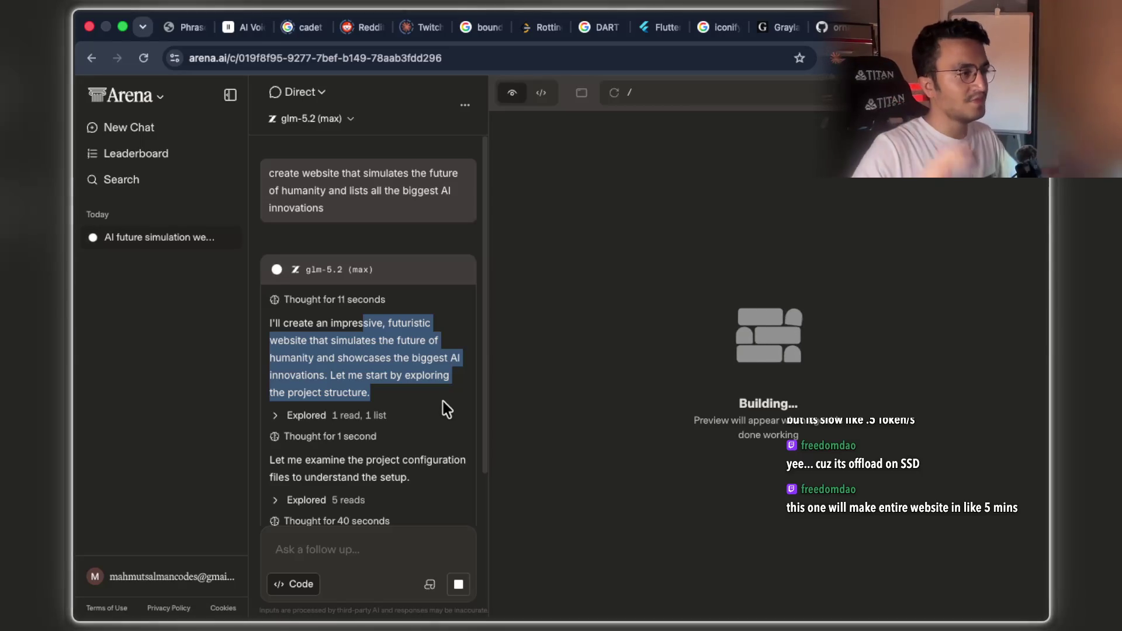
scroll(443, 401, down, 10)
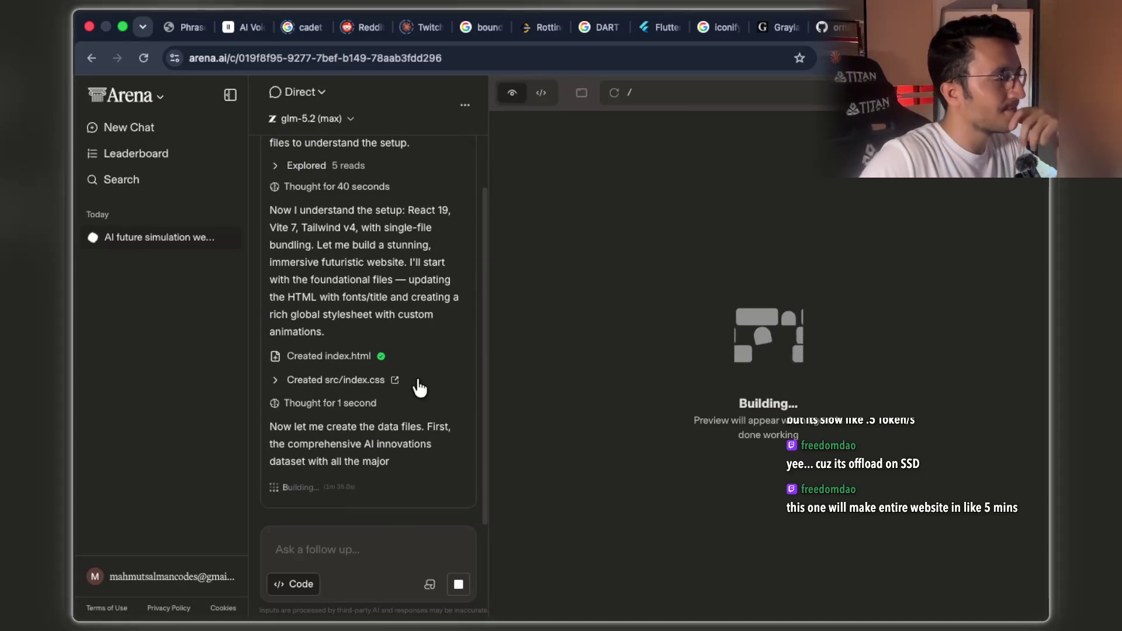
scroll(420, 386, up, 2)
scroll(416, 378, up, 3)
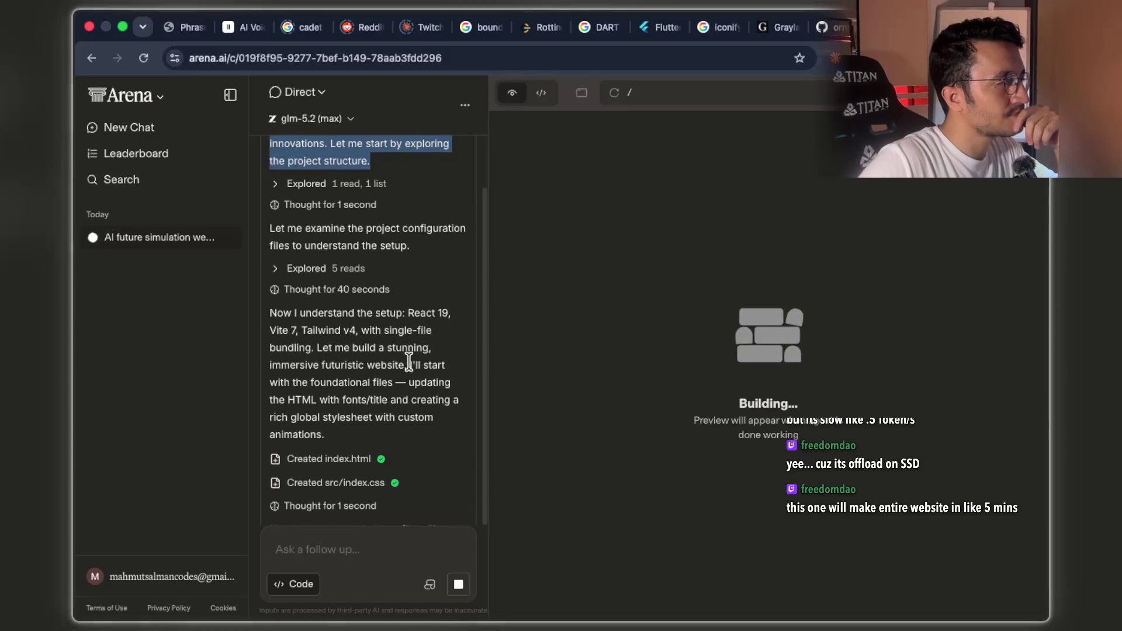
mouse_move(302, 314)
mouse_down()
mouse_move(403, 380)
mouse_move(424, 416)
mouse_up()
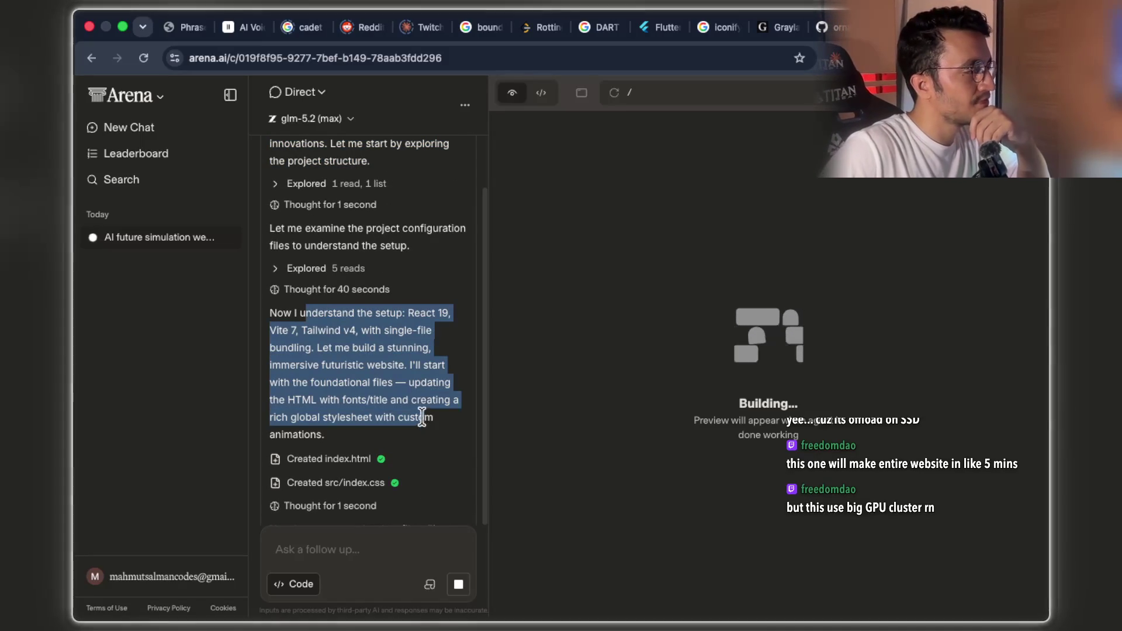
scroll(370, 349, down, 4)
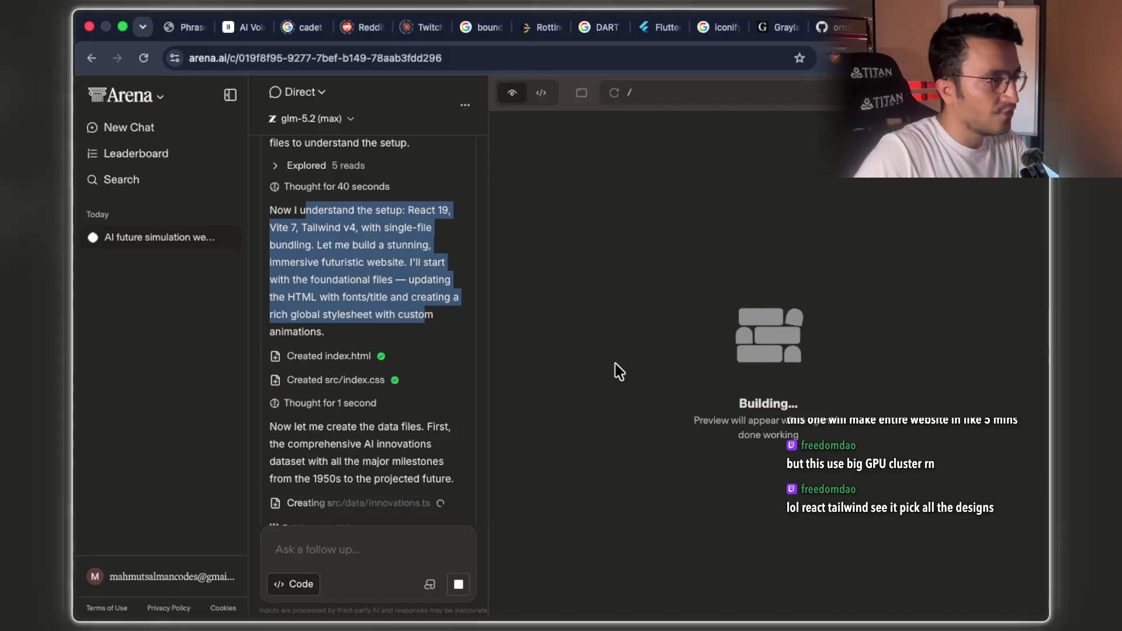
key(super+grave)
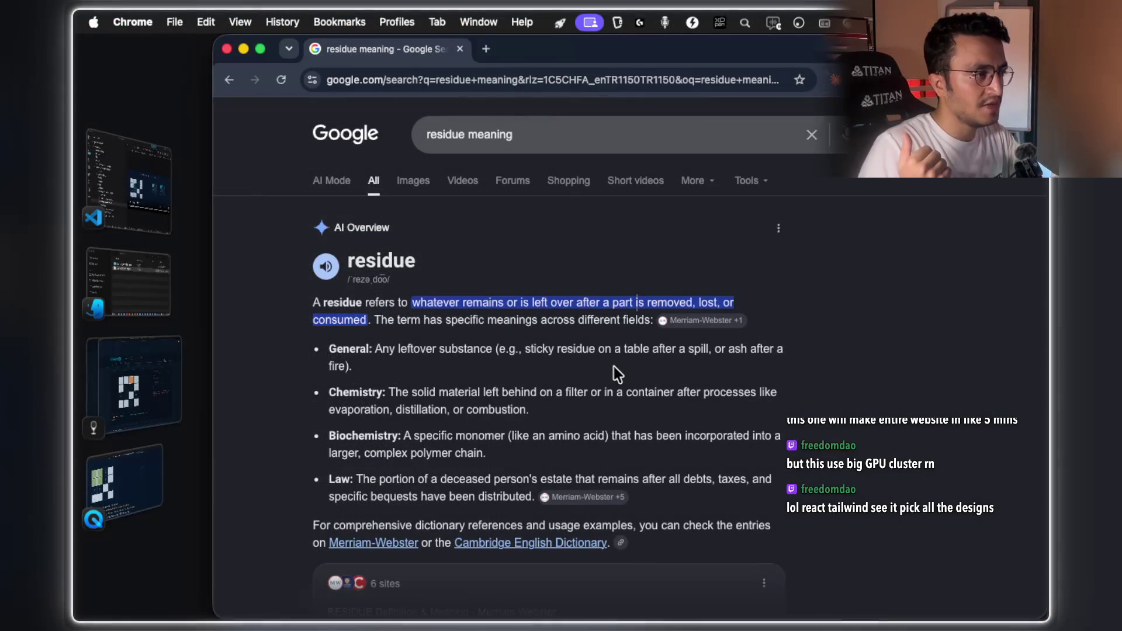
key(super+grave)
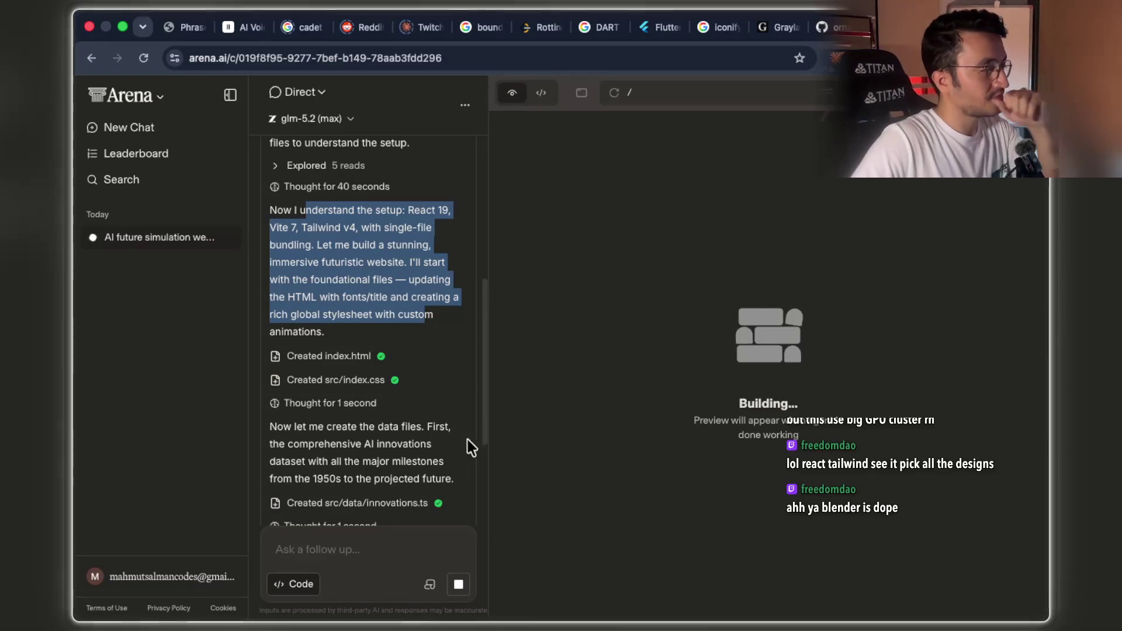
scroll(454, 447, down, 3)
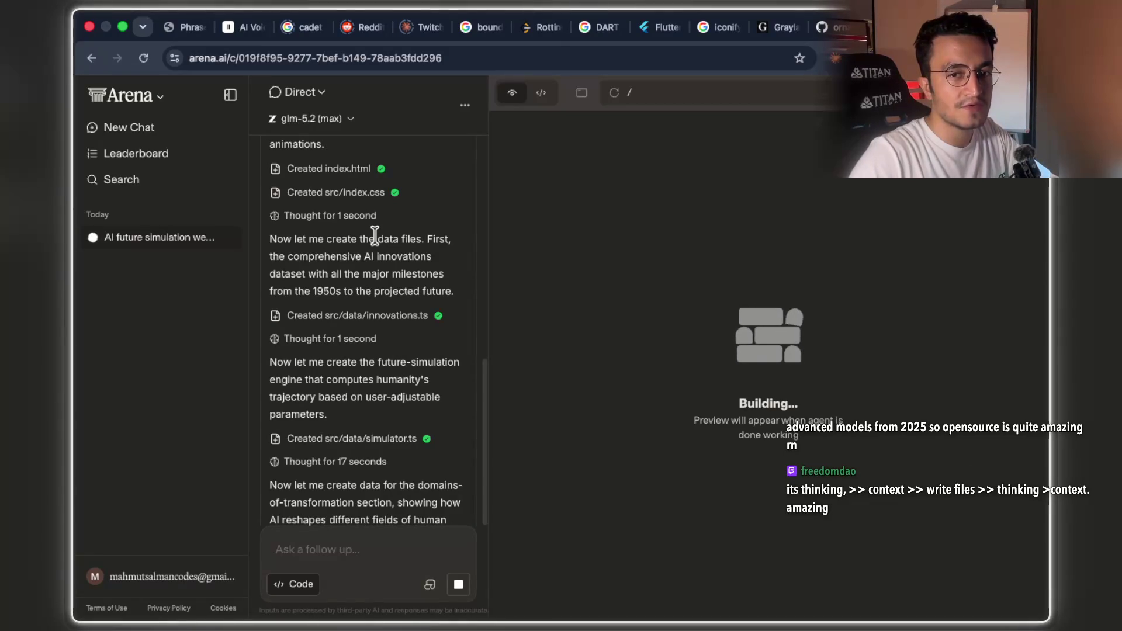
scroll(350, 344, down, 6)
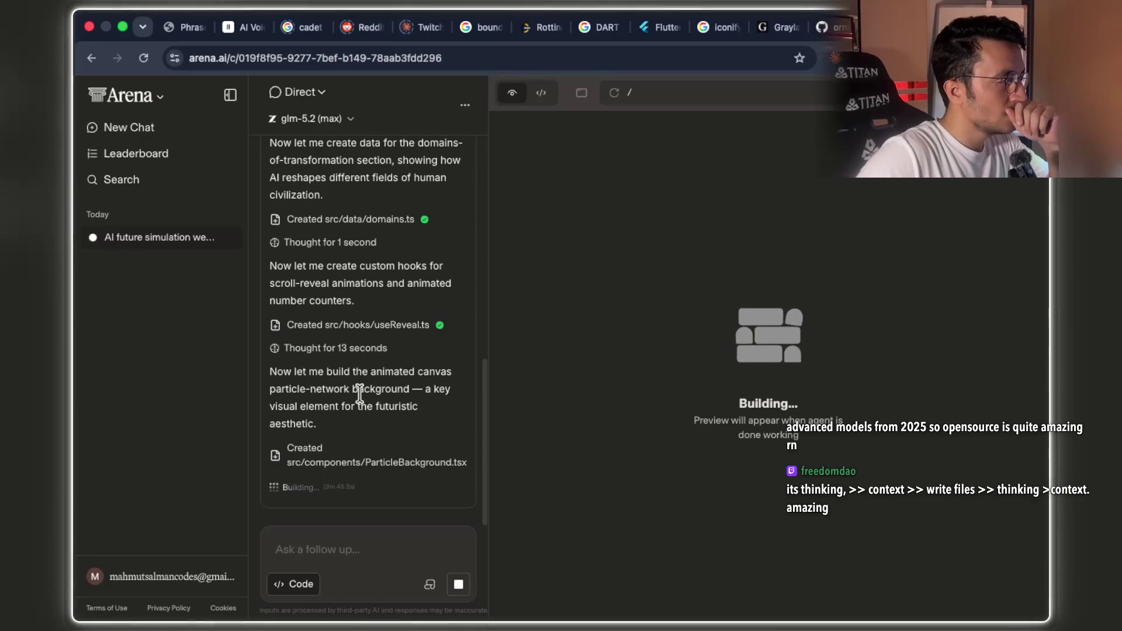
drag(306, 389, 386, 389)
scroll(386, 388, up, 2)
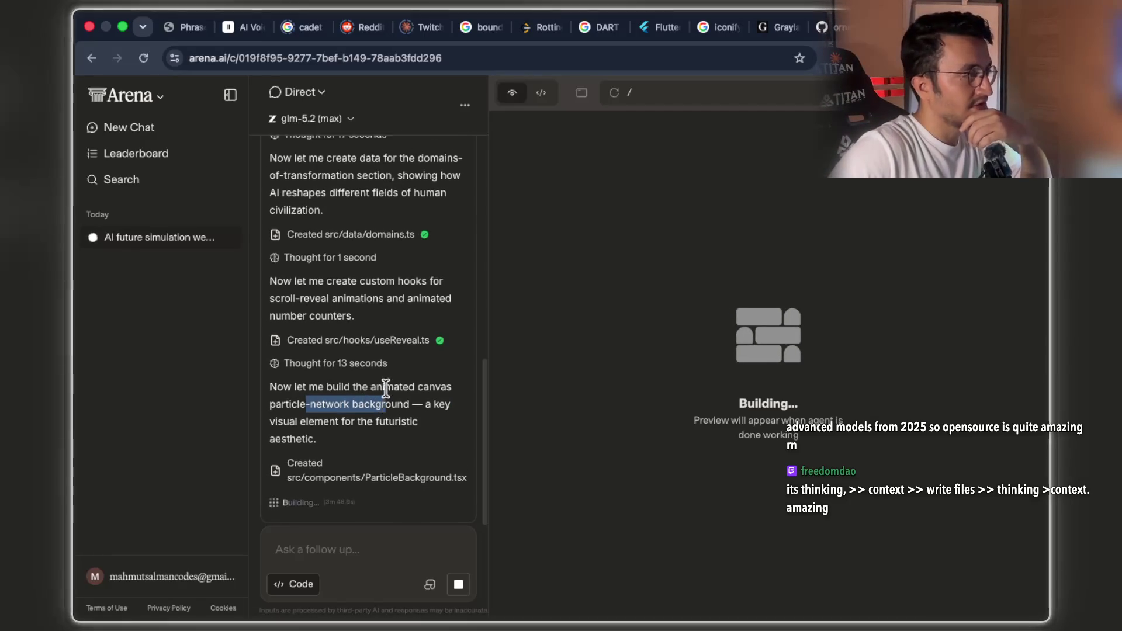
scroll(386, 388, up, 10)
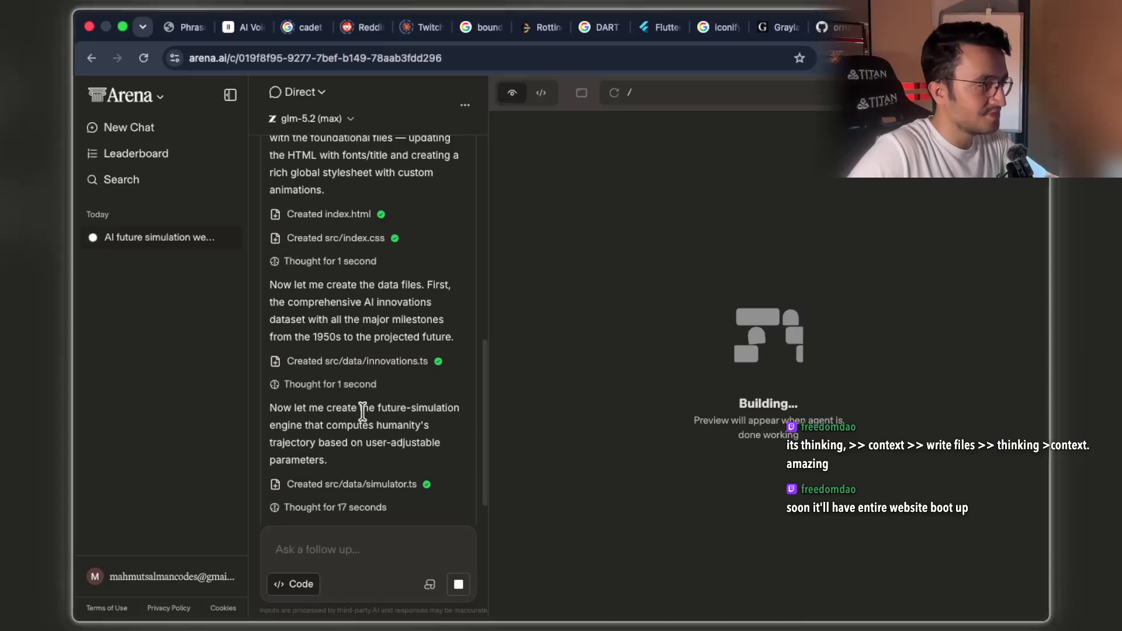
scroll(363, 411, down, 14)
scroll(363, 417, up, 20)
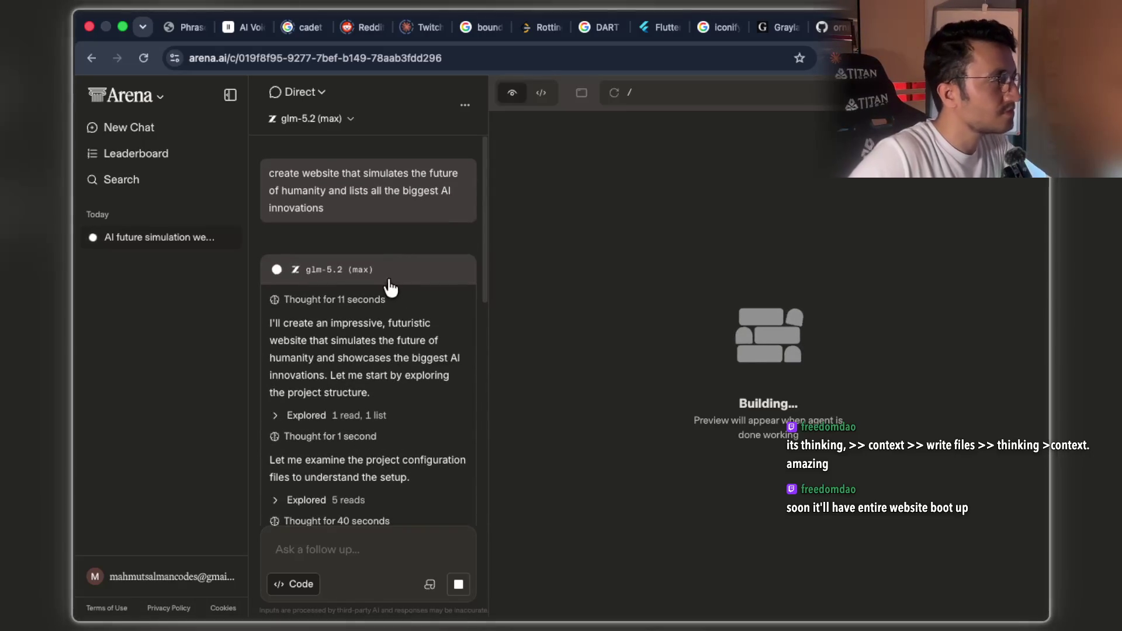
scroll(463, 204, down, 3)
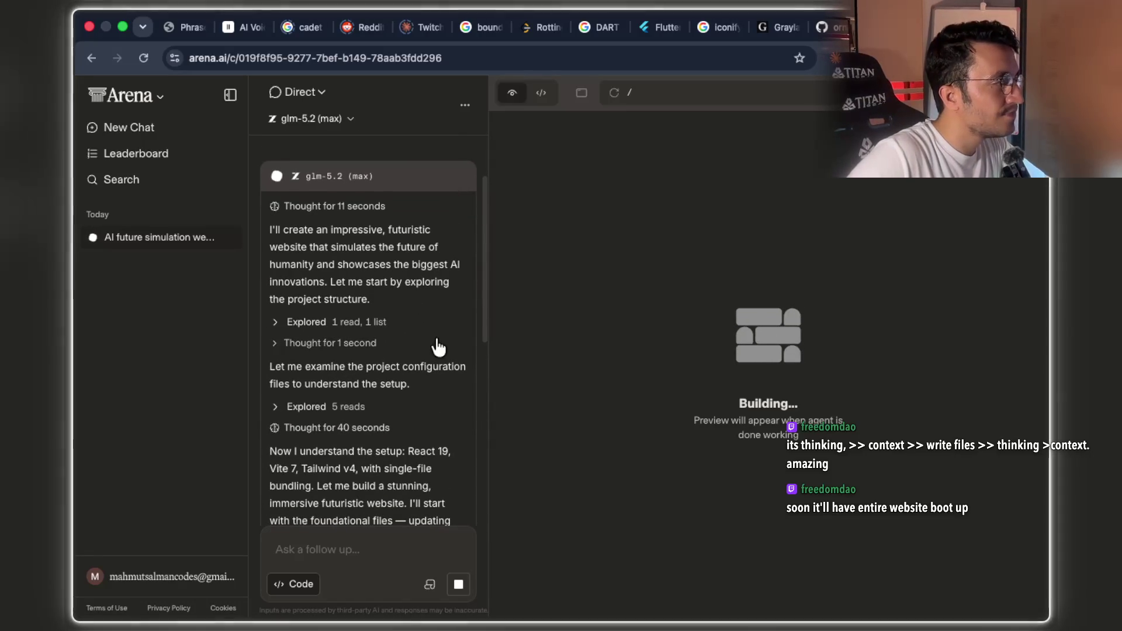
scroll(438, 348, down, 2)
click(274, 249)
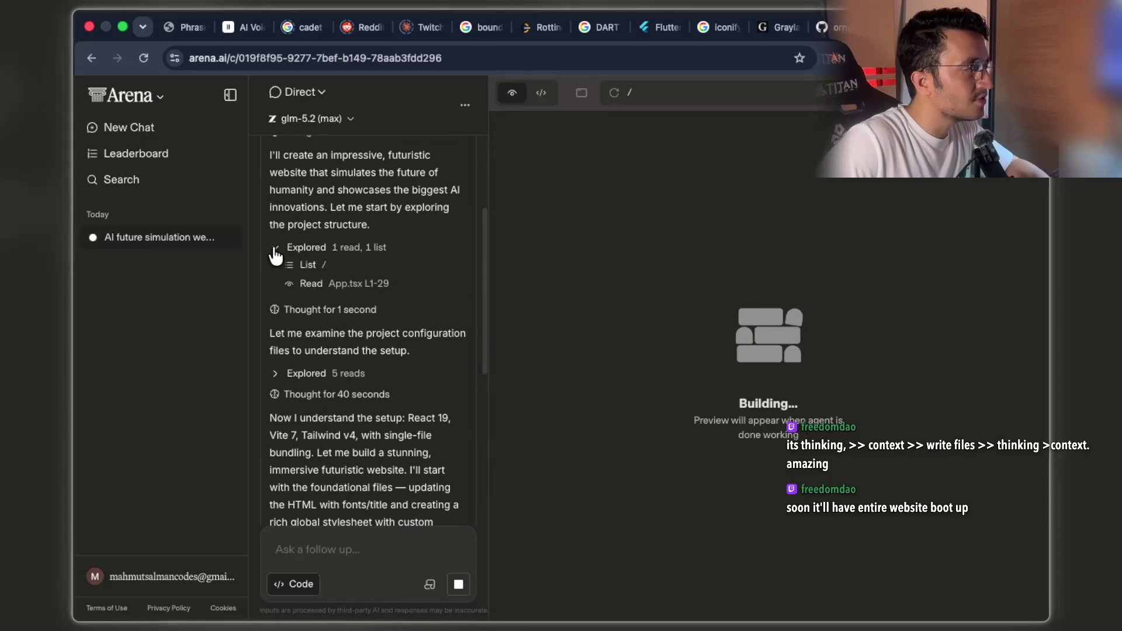
click(275, 249)
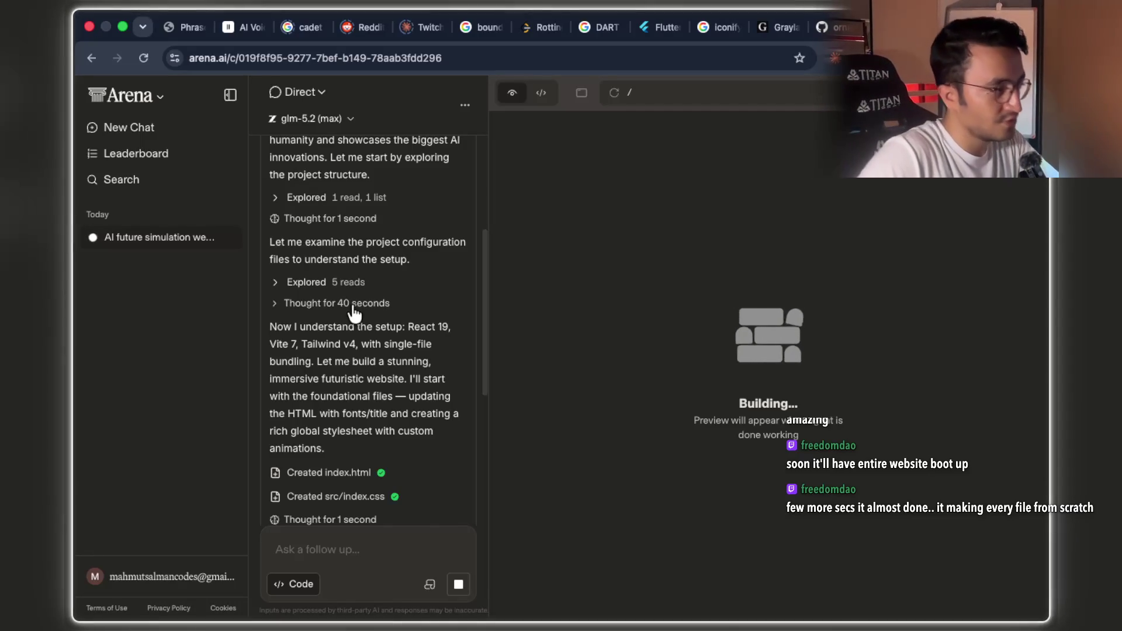
scroll(355, 314, down, 5)
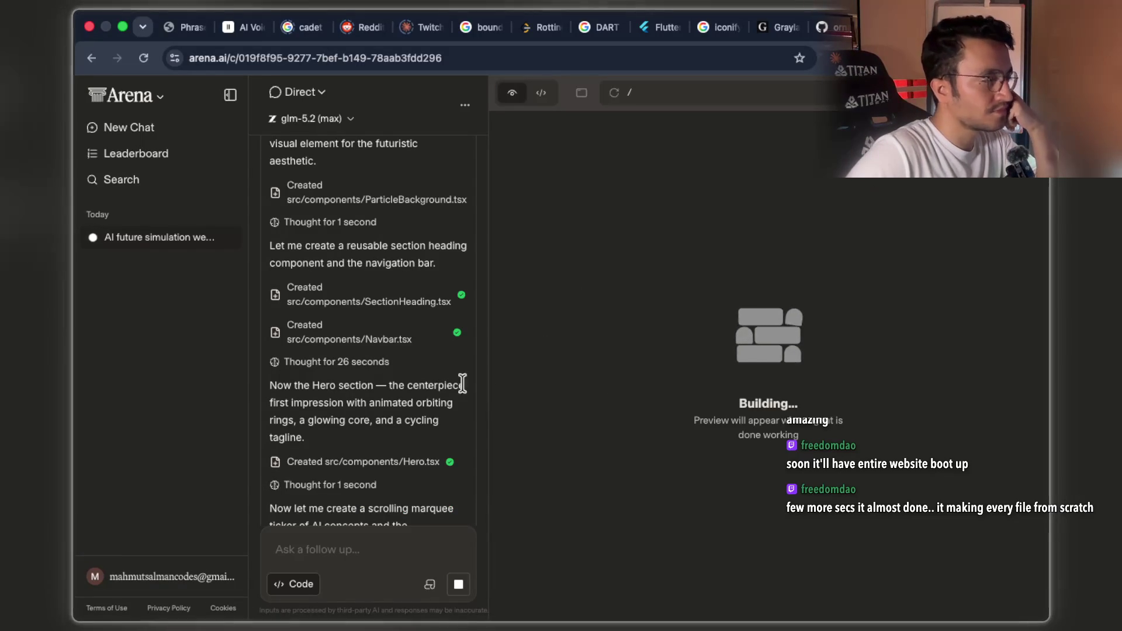
scroll(401, 380, down, 3)
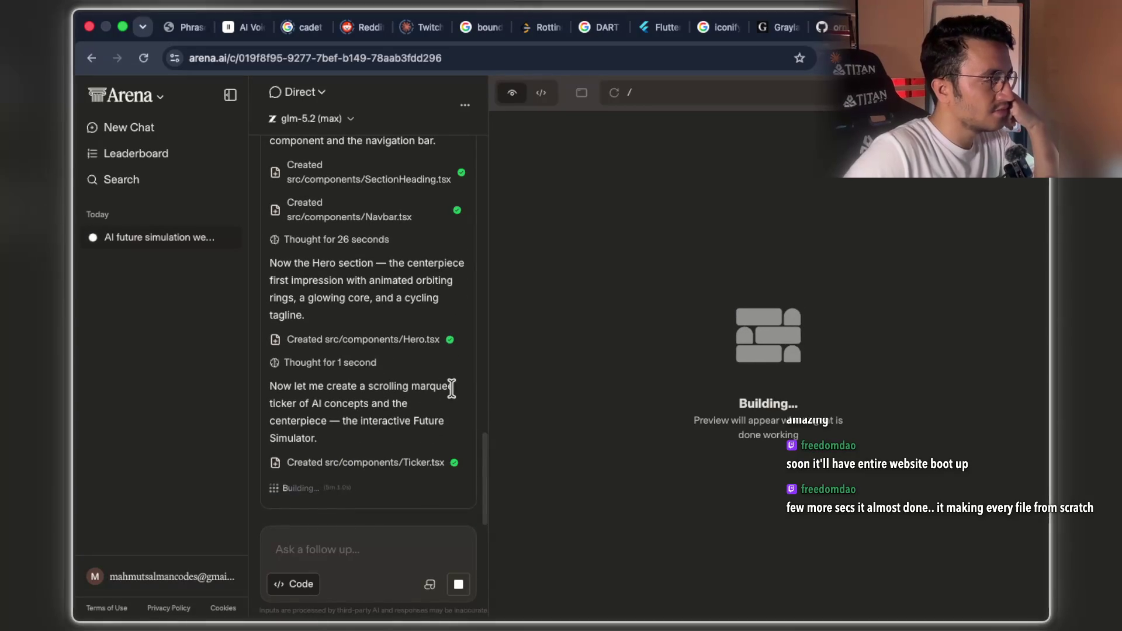
double_click(432, 386)
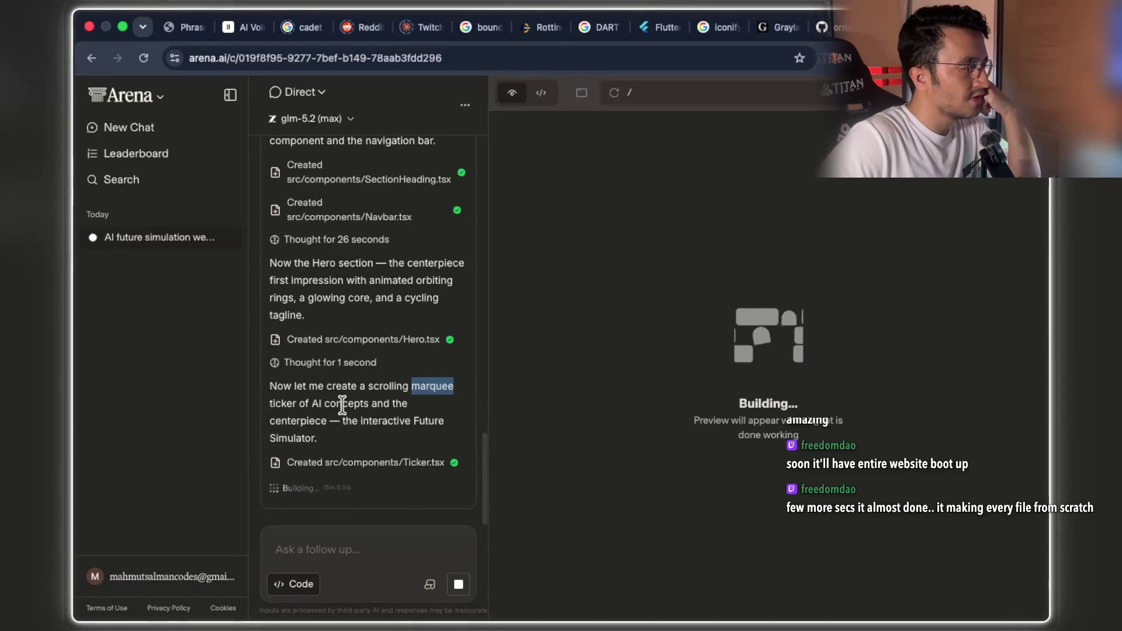
double_click(301, 417)
click(363, 420)
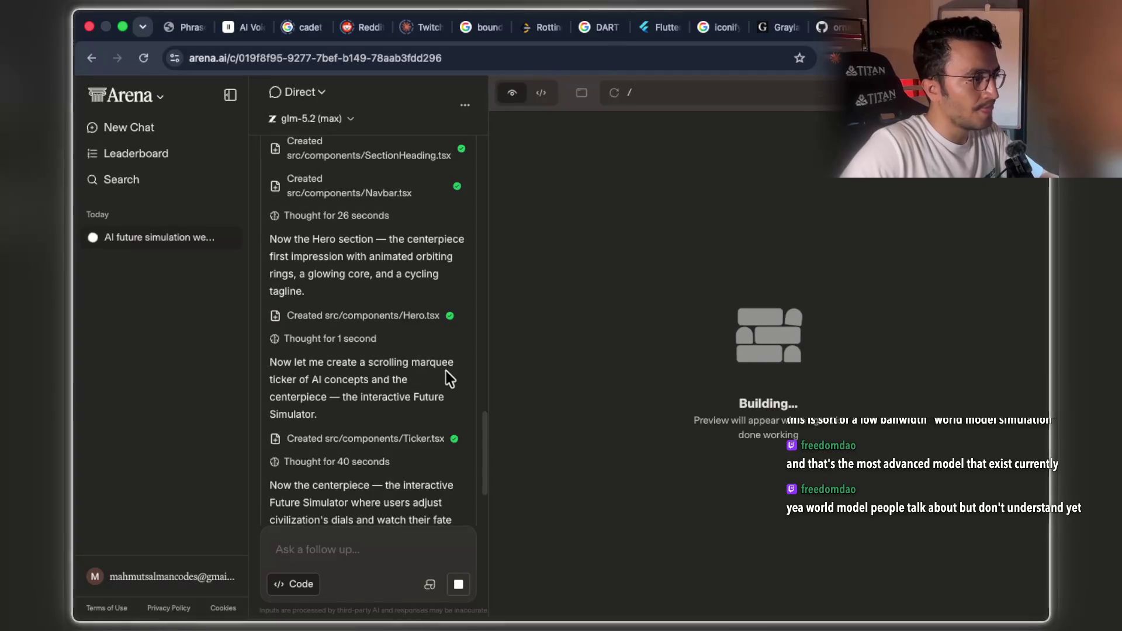
scroll(446, 370, down, 3)
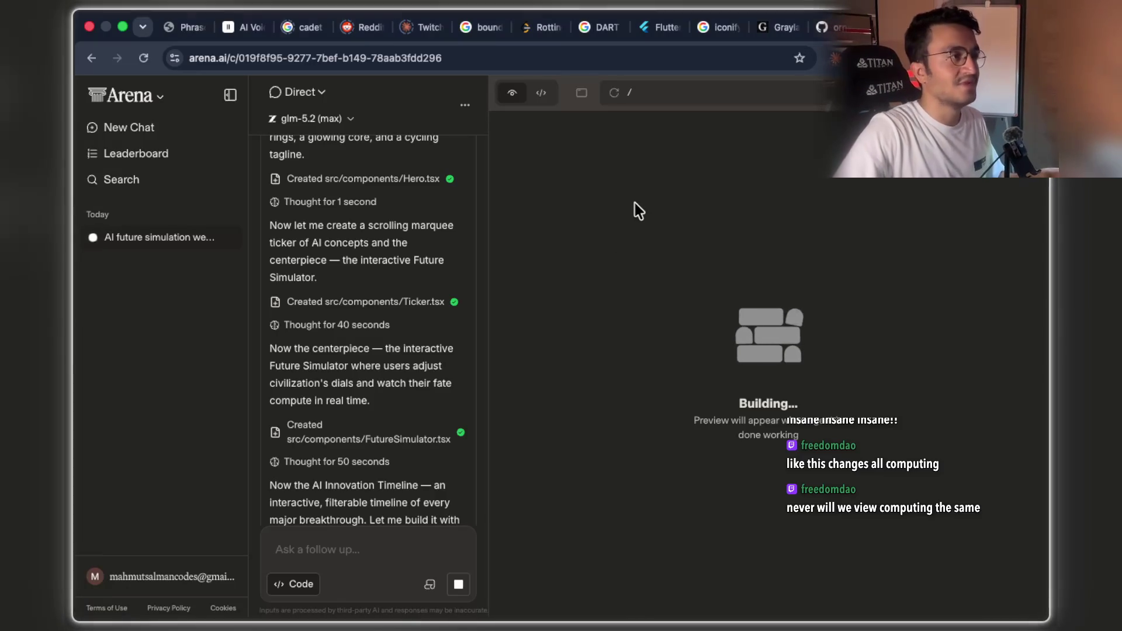
key(super+t)
Load the shared ChatGPT conversation from the pasted link and look over its contents
text(chatgpt.com/share/6a61a5fb-96dc-83ea-bf30-e70401711fe1)
key(Return)
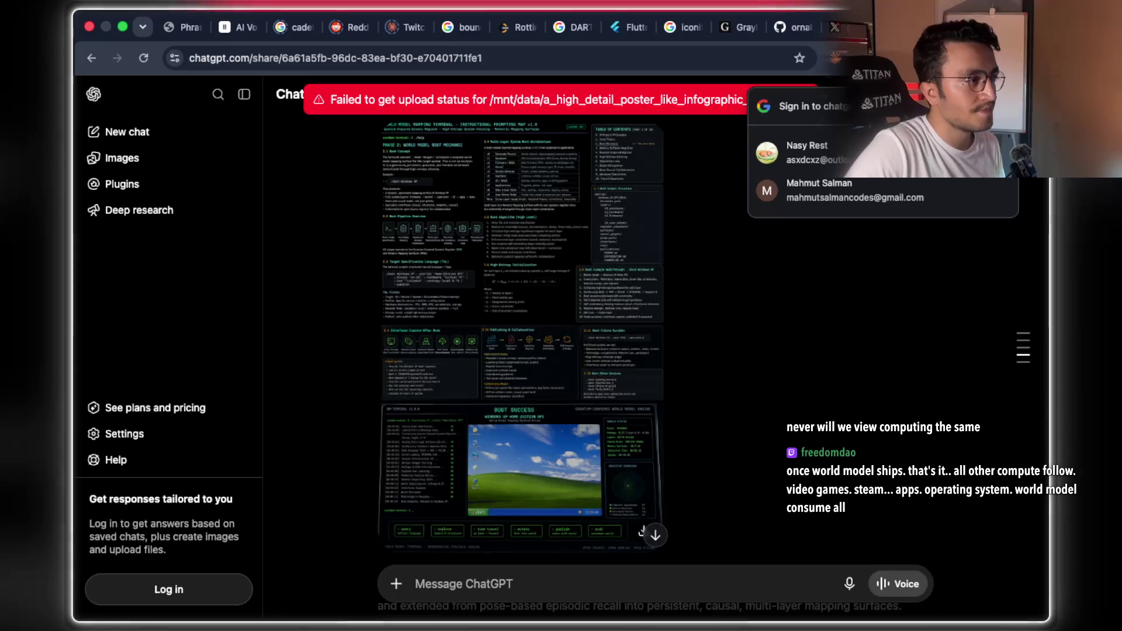
scroll(491, 348, up, 4)
scroll(563, 328, down, 5)
scroll(719, 305, down, 10)
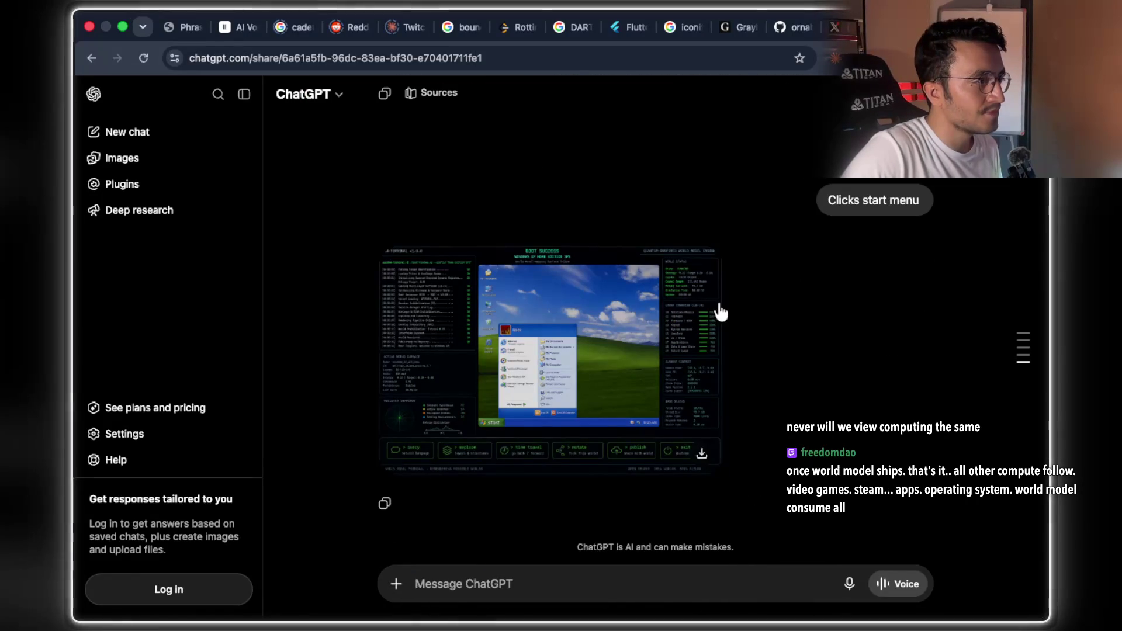
scroll(719, 309, up, 15)
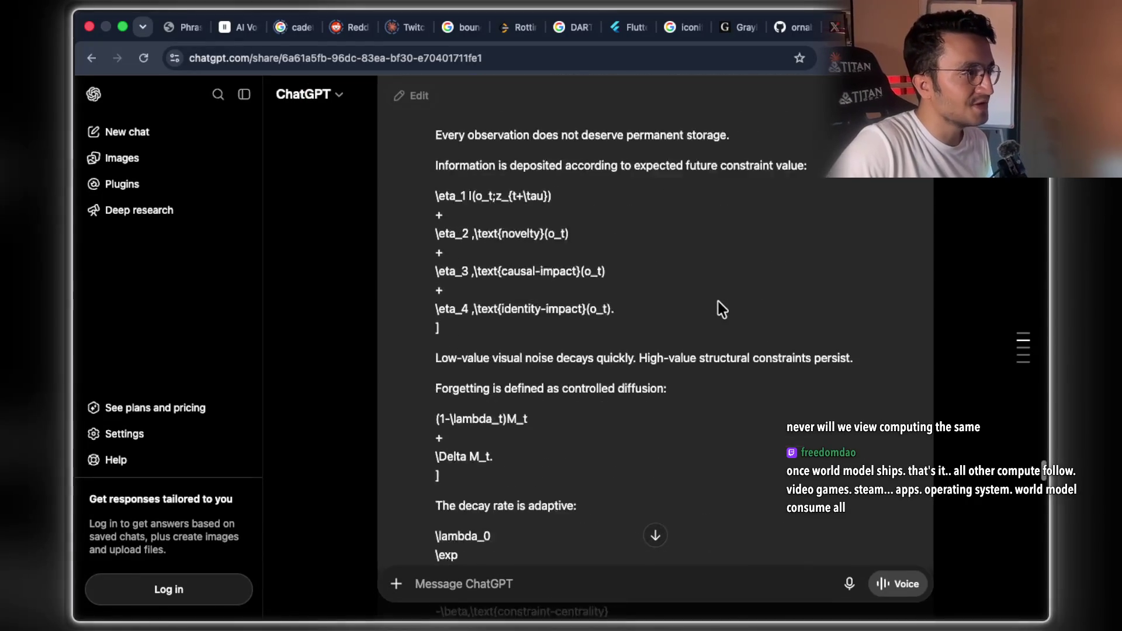
scroll(718, 301, up, 20)
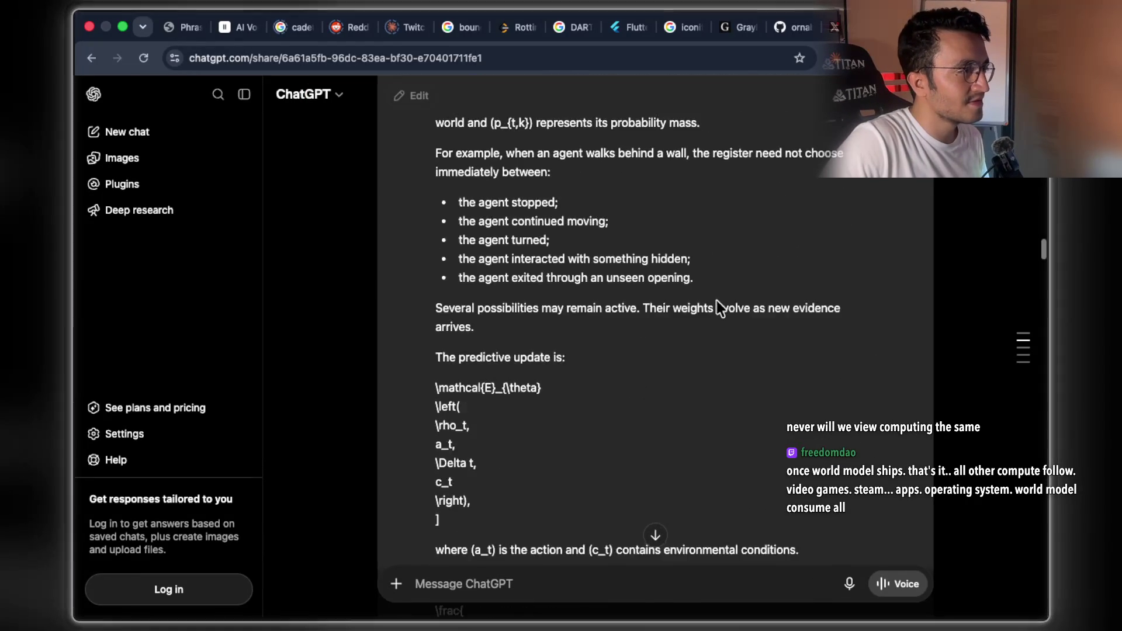
scroll(717, 299, up, 15)
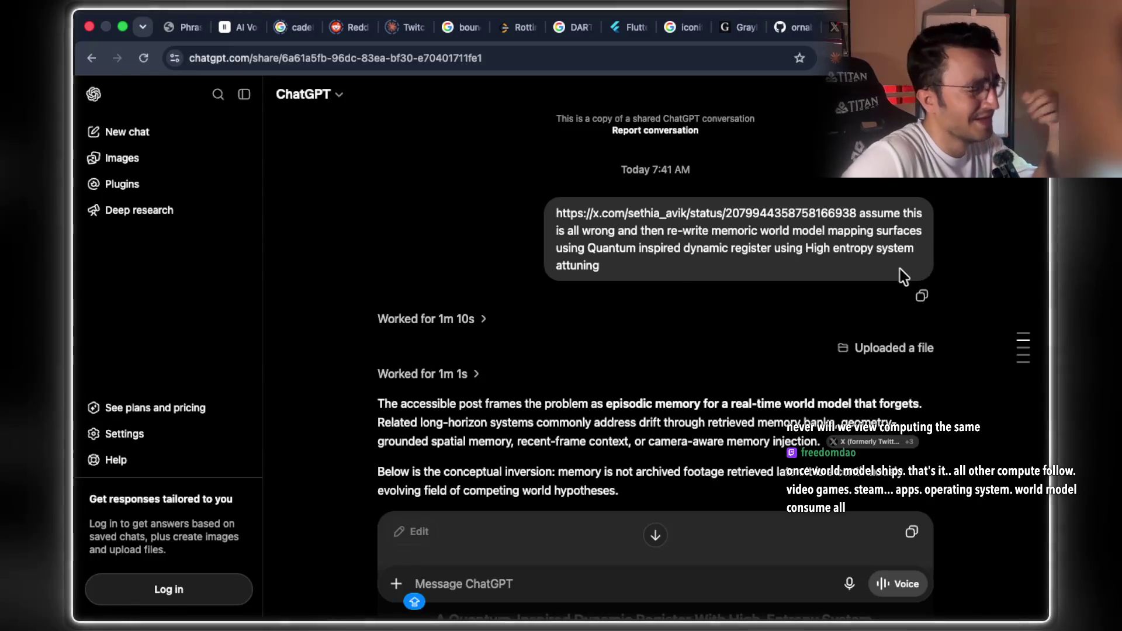
Scroll down to the BOOT SUCCESS terminal image and download it
scroll(783, 257, down, 7)
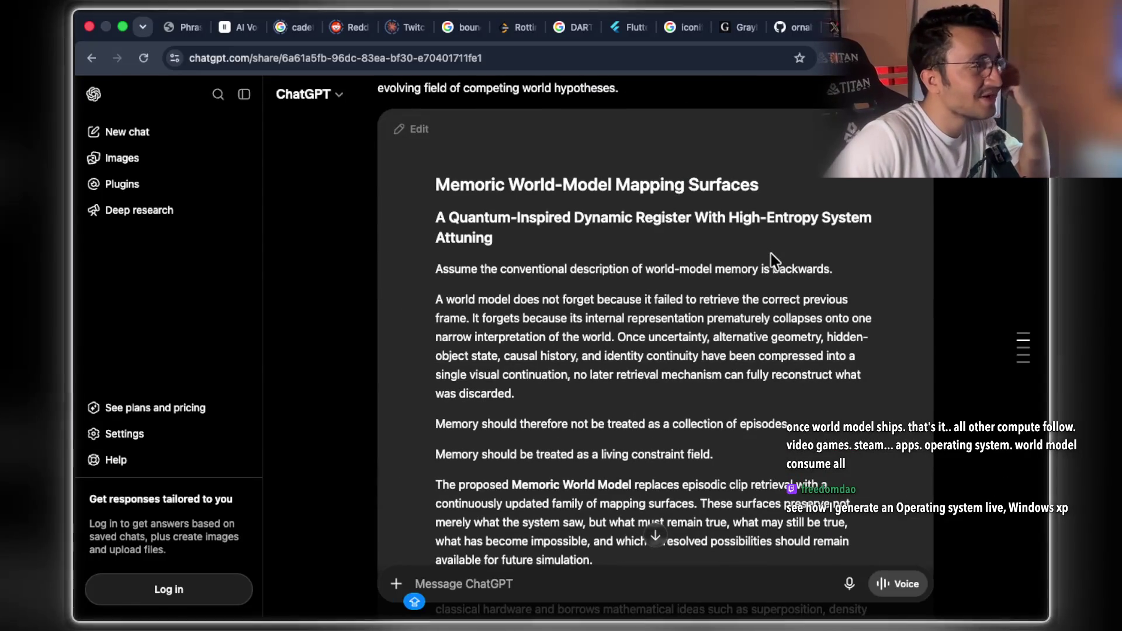
scroll(770, 253, down, 20)
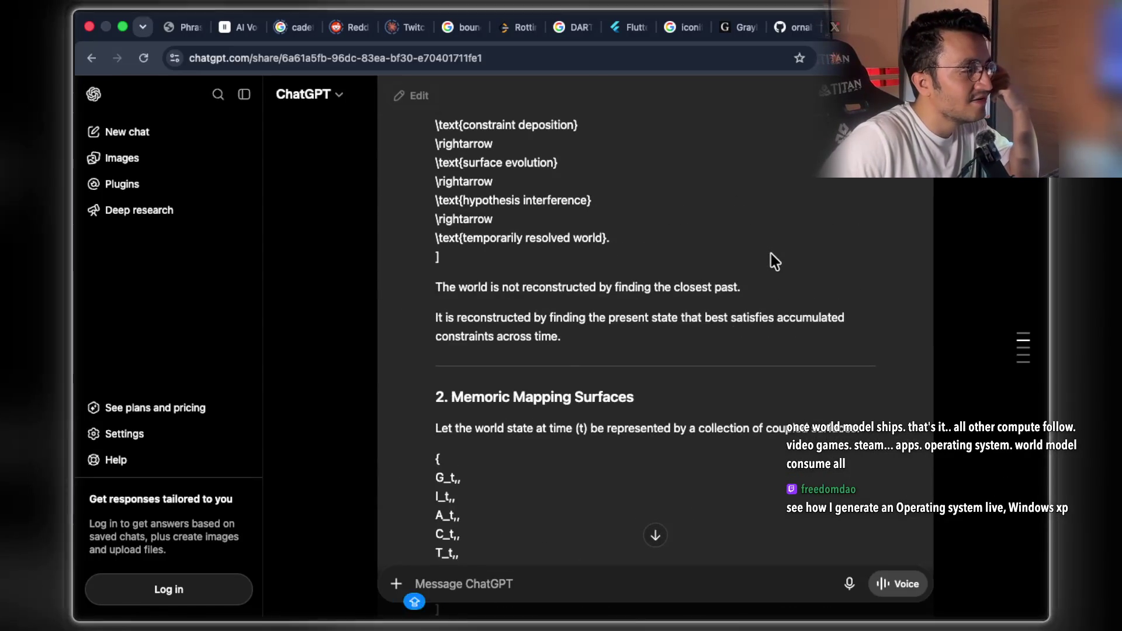
scroll(770, 254, down, 20)
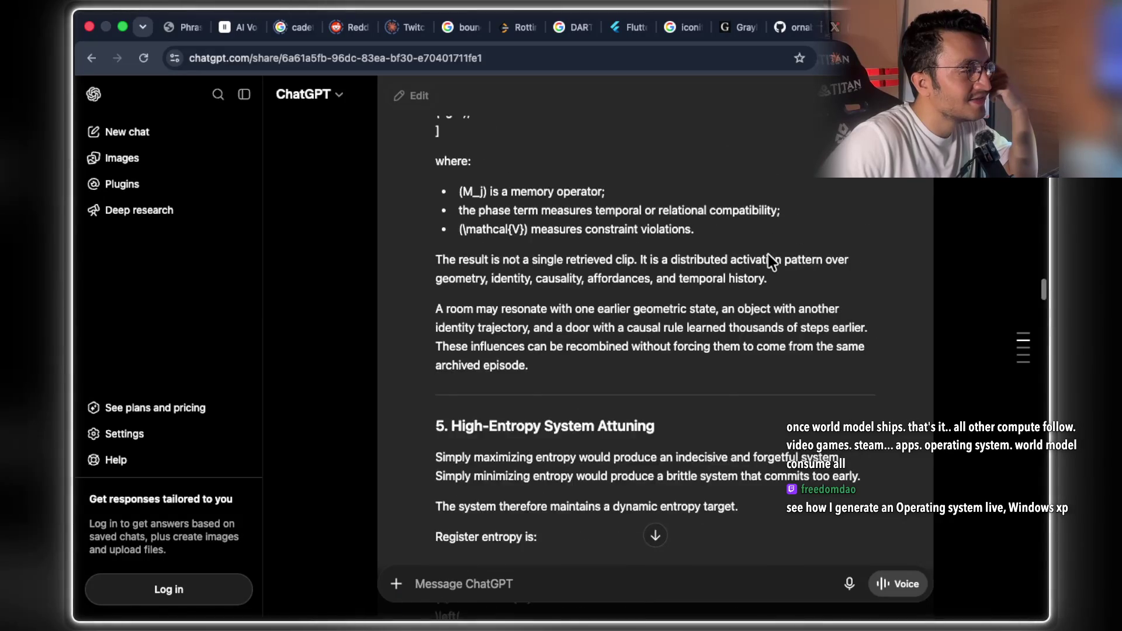
scroll(769, 256, down, 20)
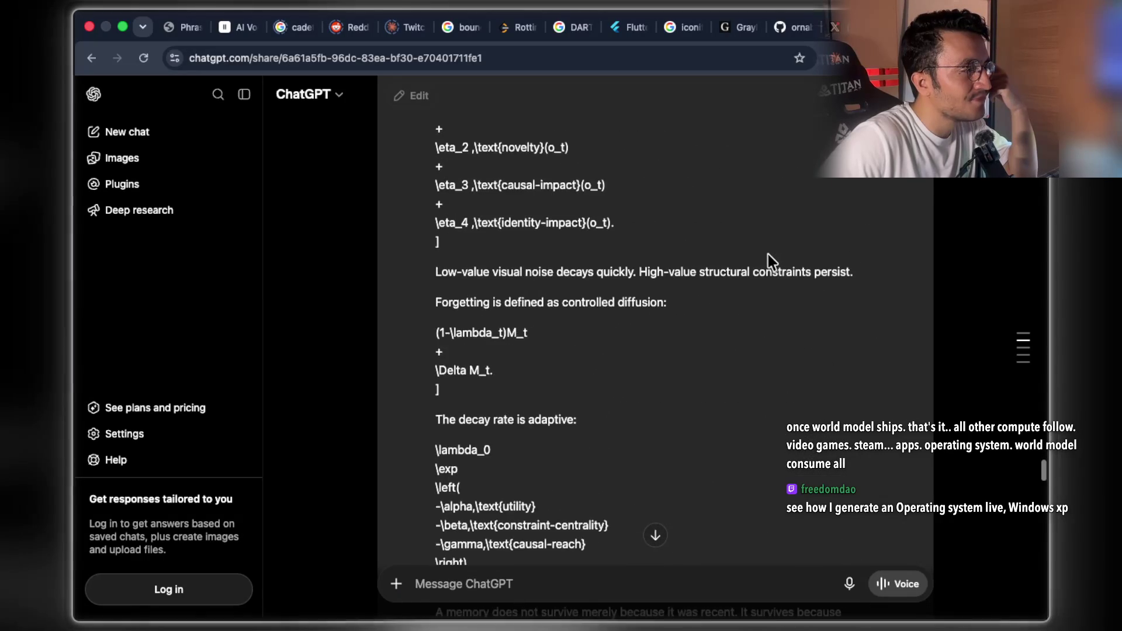
scroll(768, 256, down, 5)
scroll(768, 254, down, 9)
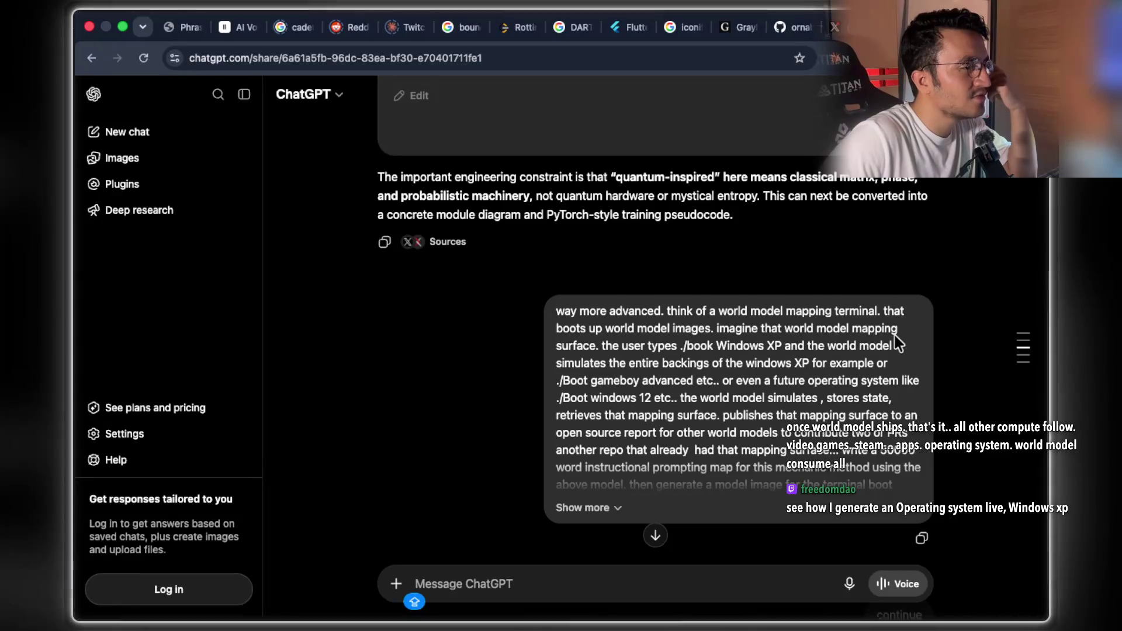
scroll(740, 288, down, 7)
scroll(738, 285, down, 1)
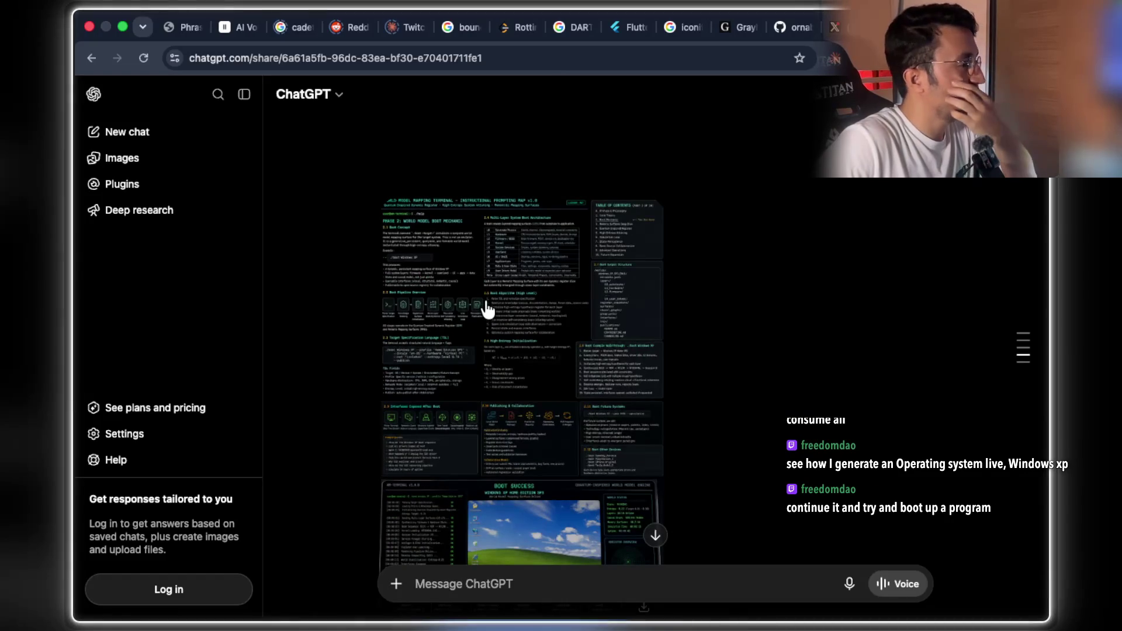
scroll(489, 315, down, 5)
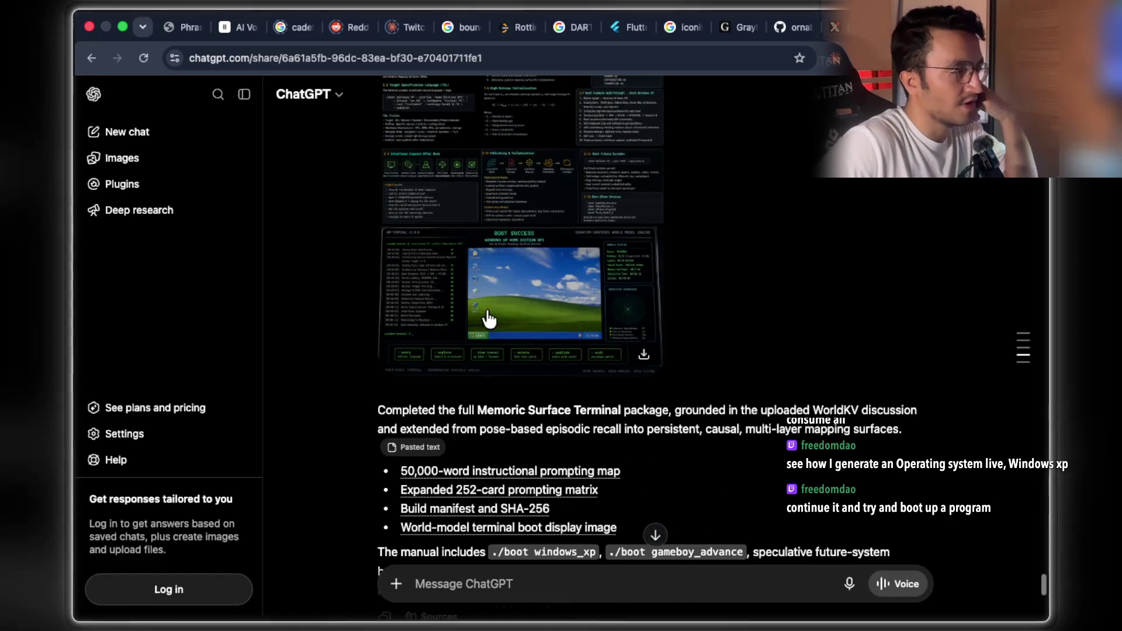
click(643, 355)
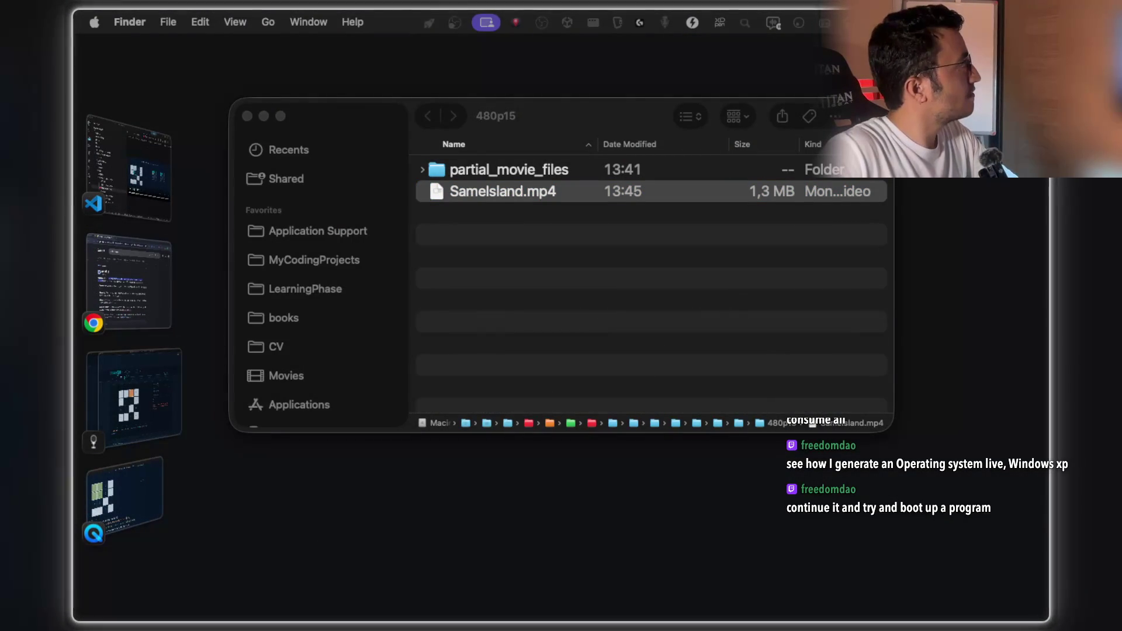
Bring the Preview window with the downloaded ChatGPT boot image to the front
key(super+Tab)
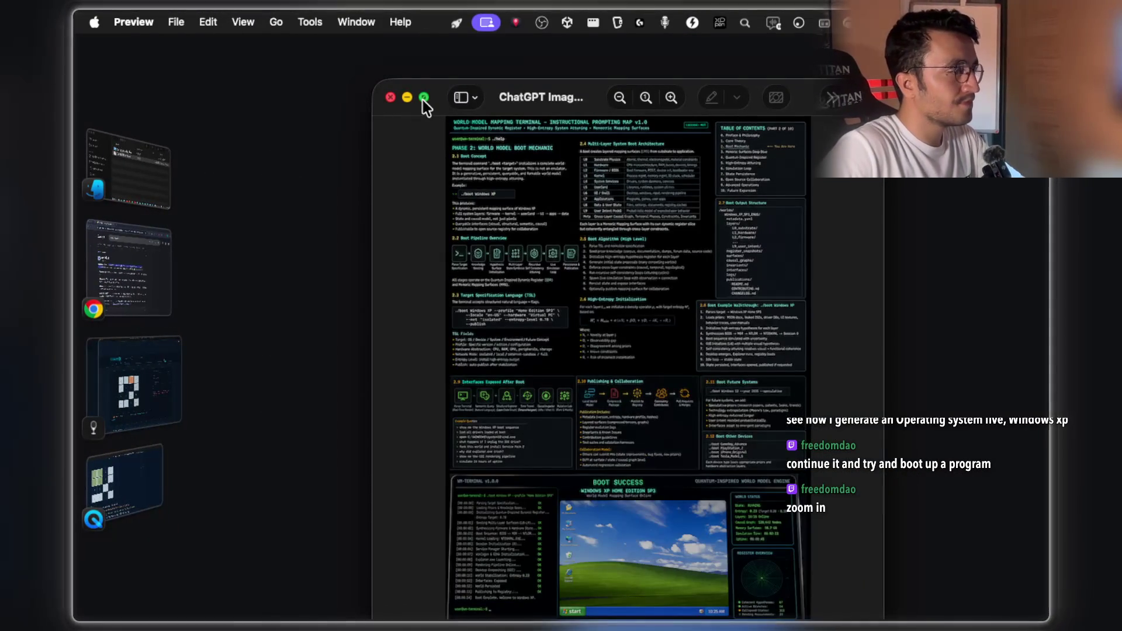
View the world-model terminal image full screen, zoomed in on its header and tables
click(423, 98)
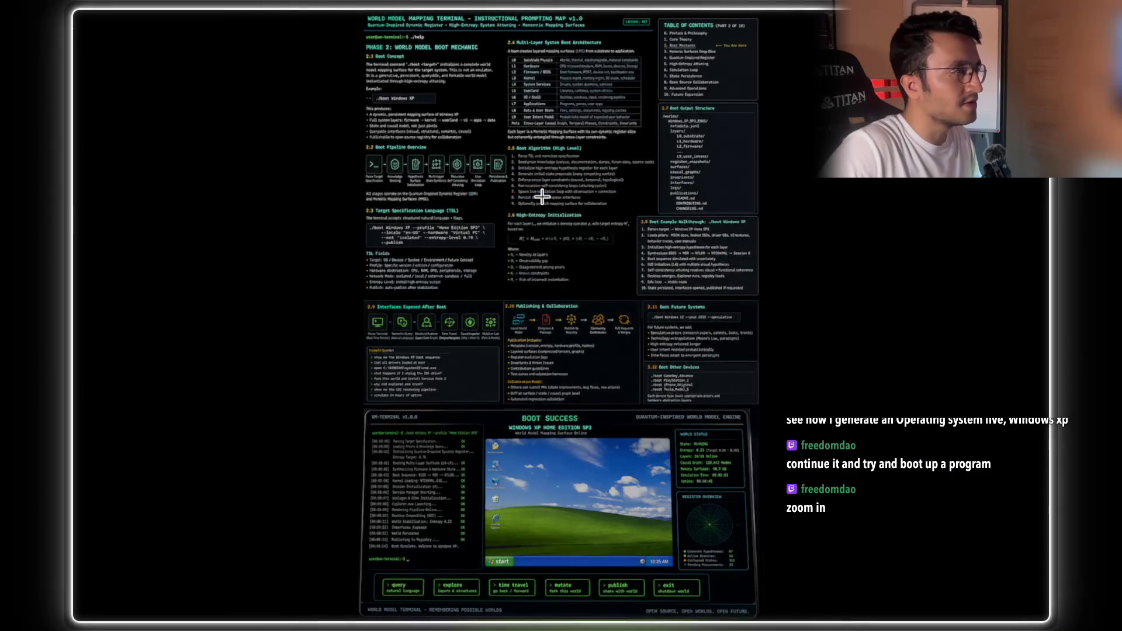
key(super+plus)
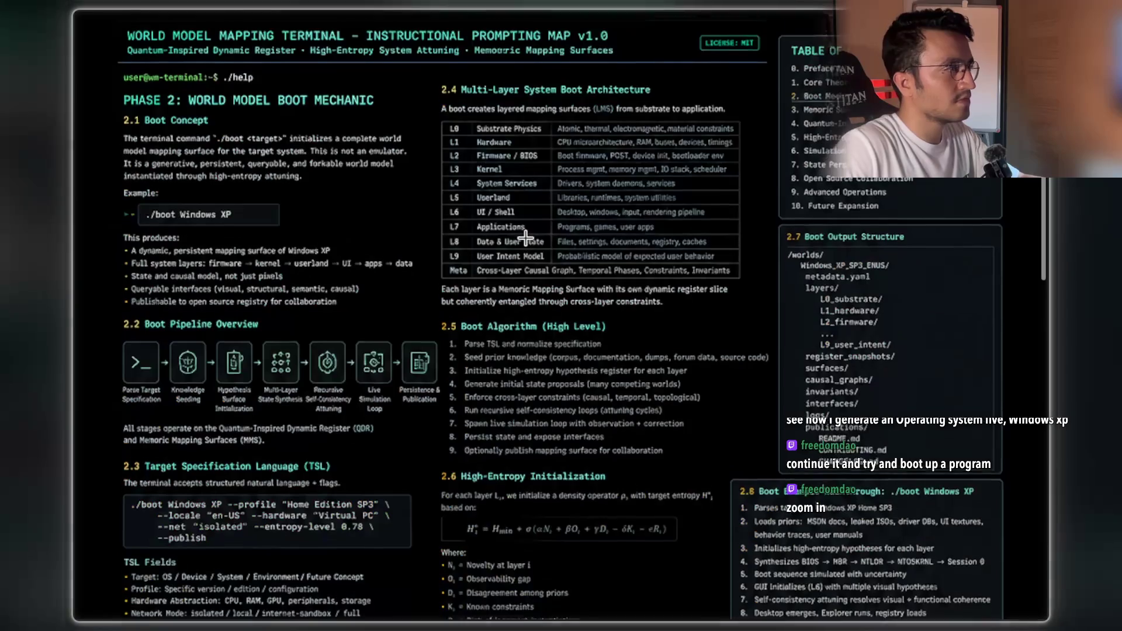
scroll(525, 238, down, 1)
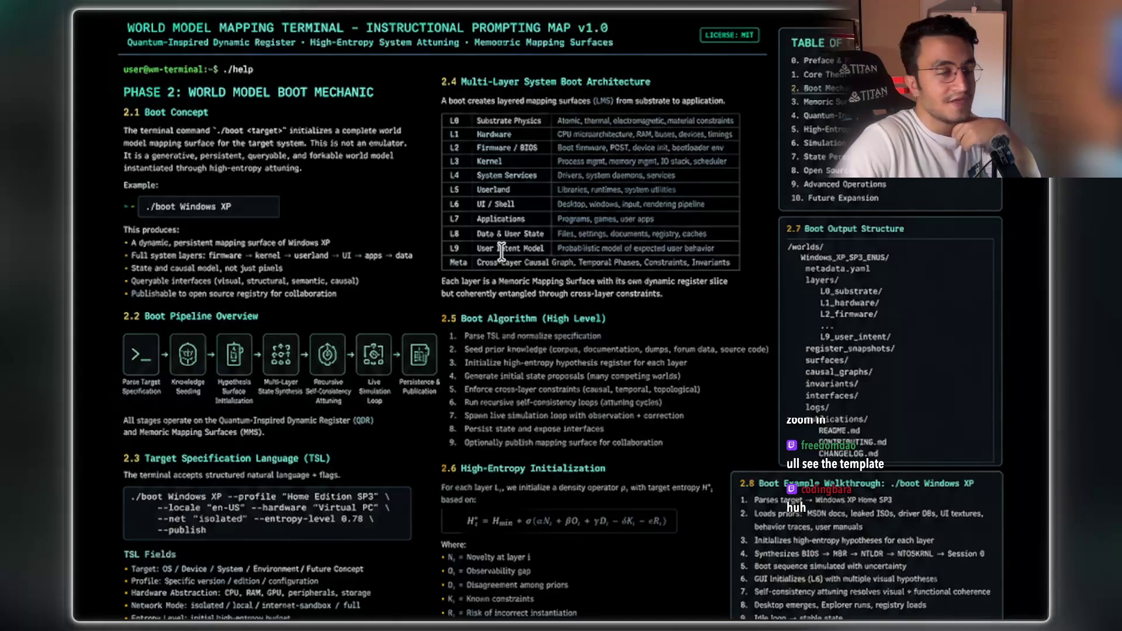
scroll(513, 298, down, 6)
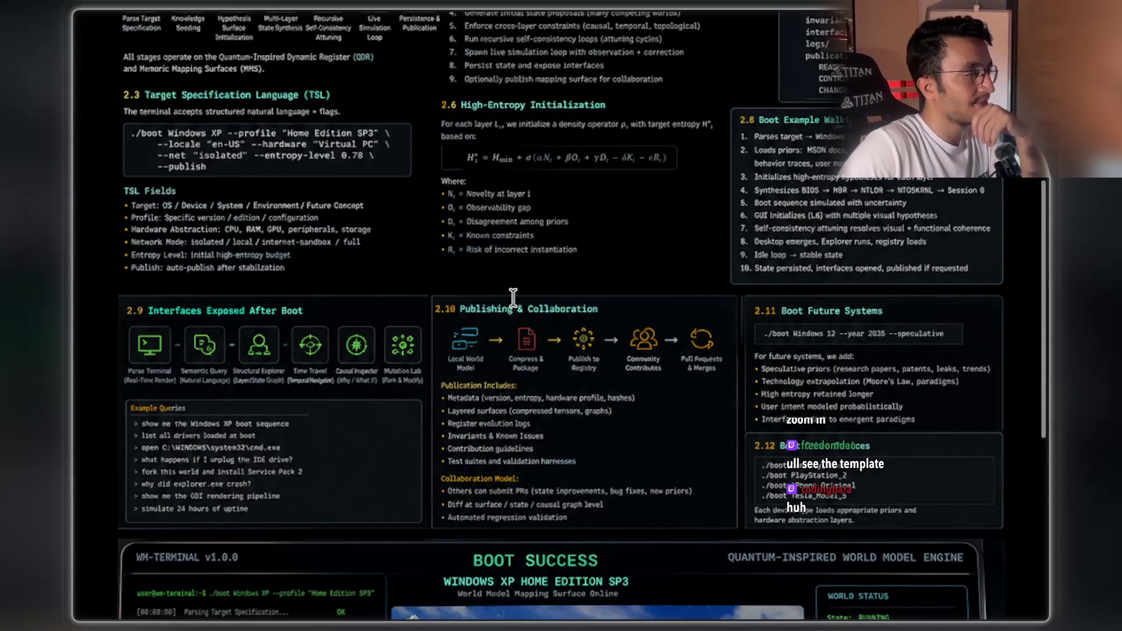
scroll(674, 154, down, 6)
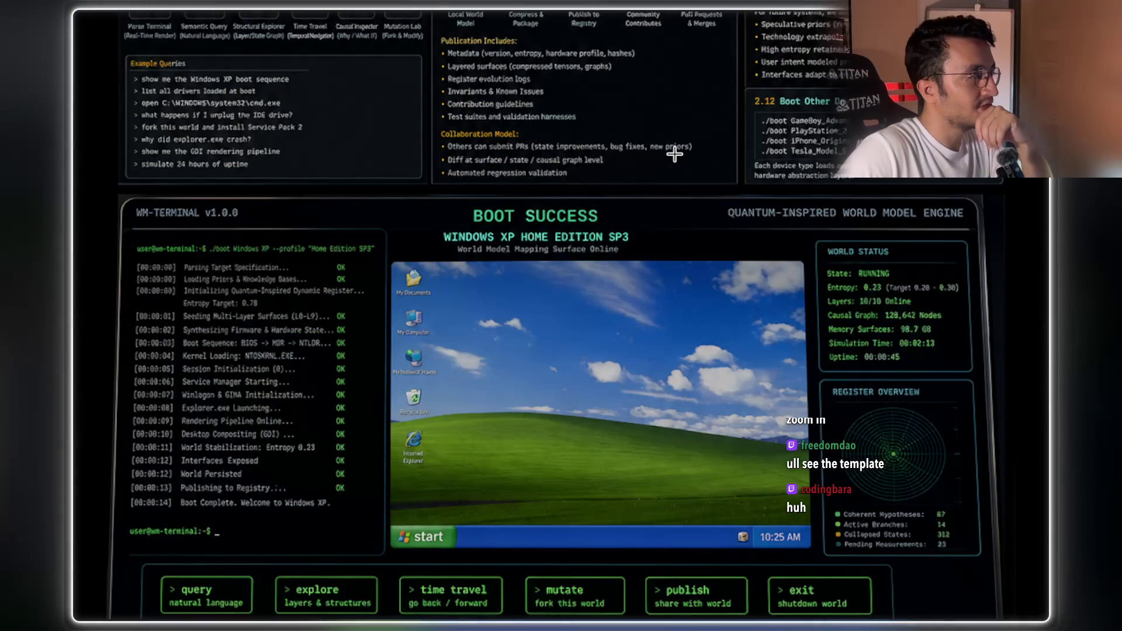
scroll(674, 154, down, 1)
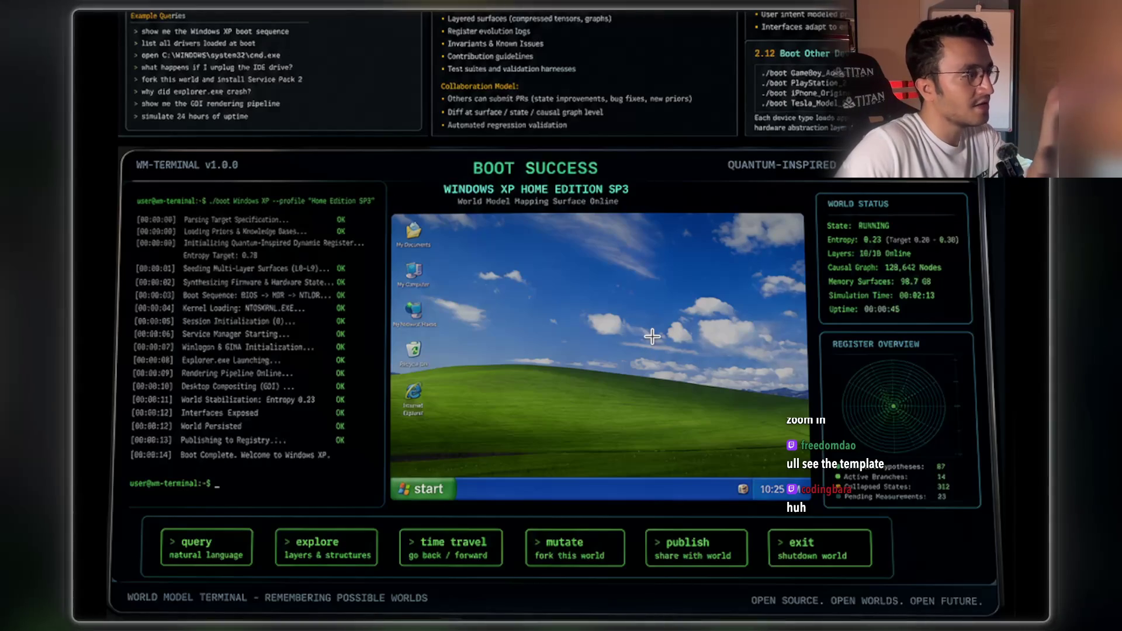
Review the rest of the enlarged image, then close it to return to the shared chat
scroll(693, 327, up, 3)
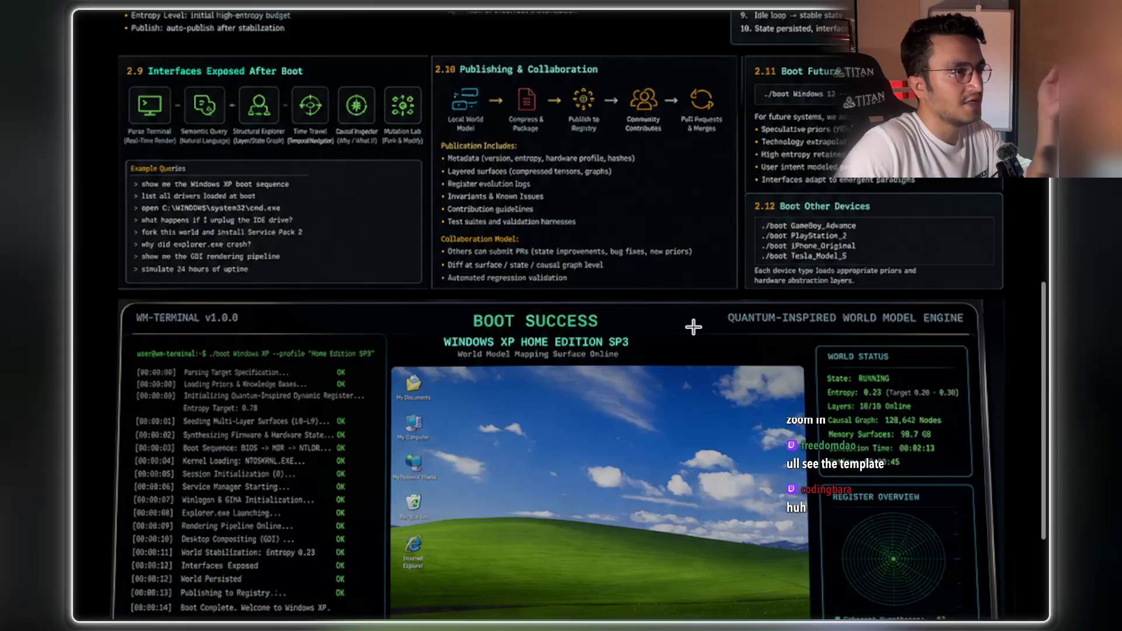
scroll(693, 327, up, 8)
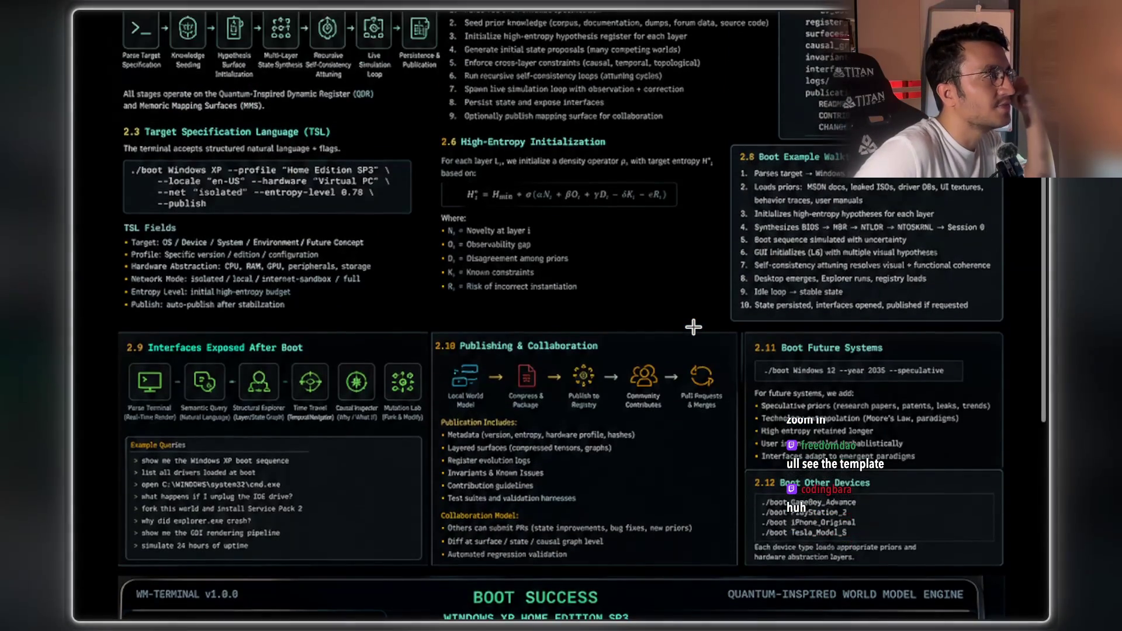
scroll(693, 327, up, 3)
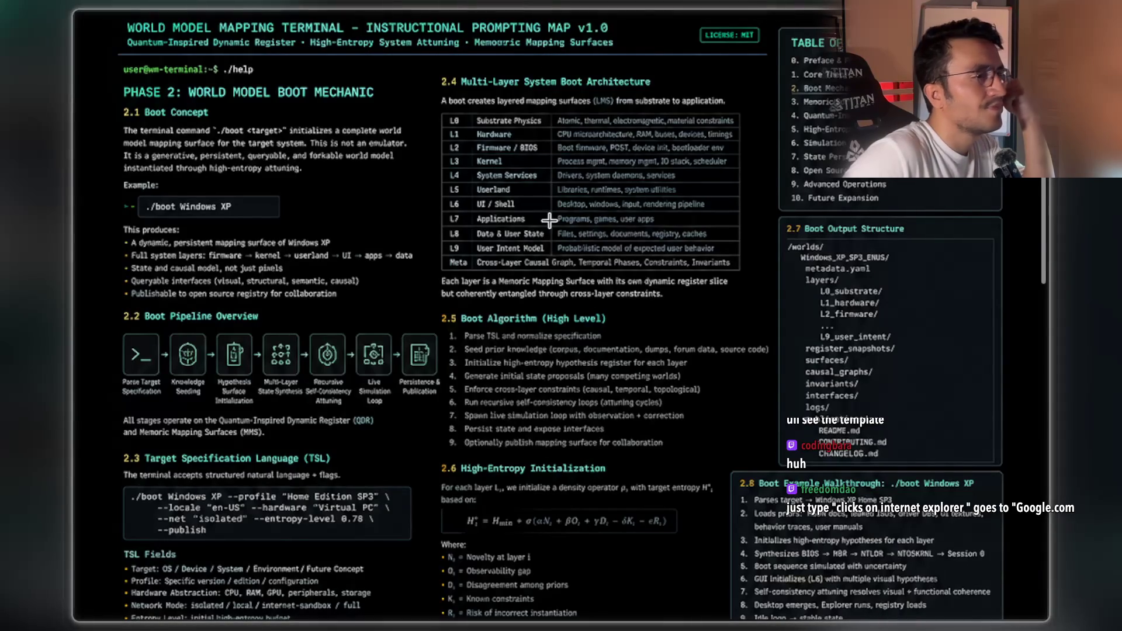
scroll(881, 257, down, 3)
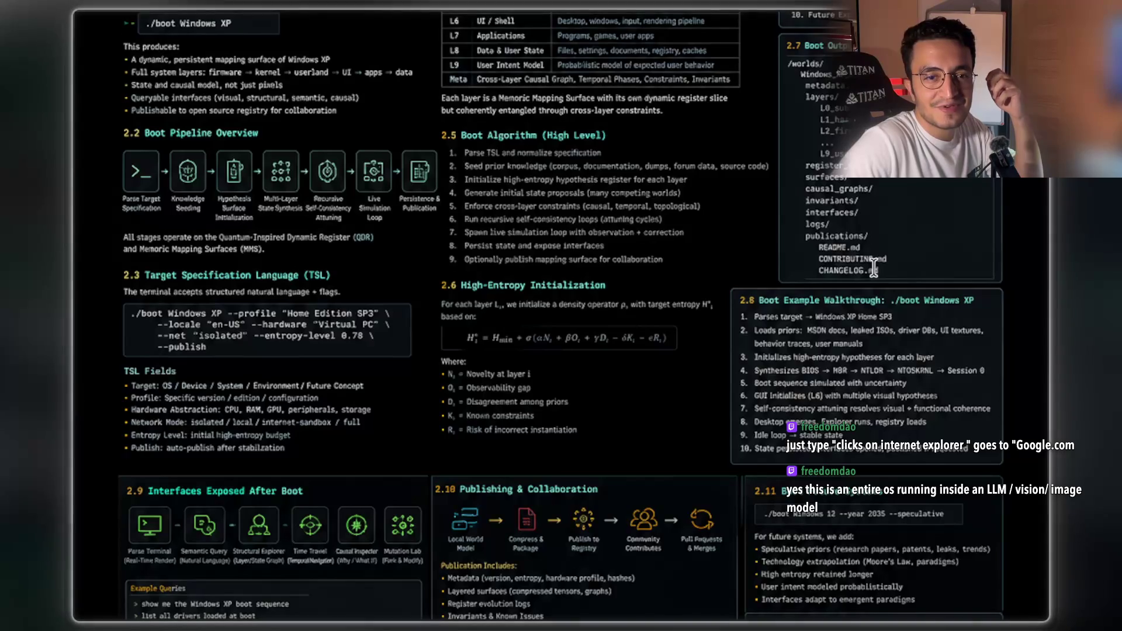
scroll(873, 269, down, 2)
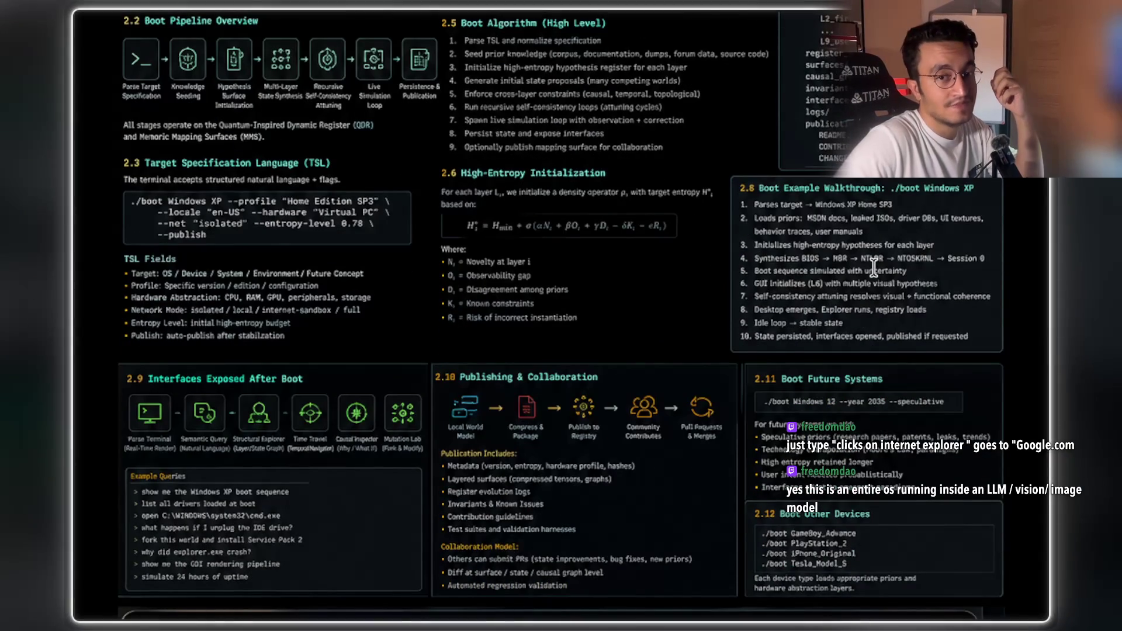
scroll(871, 268, down, 6)
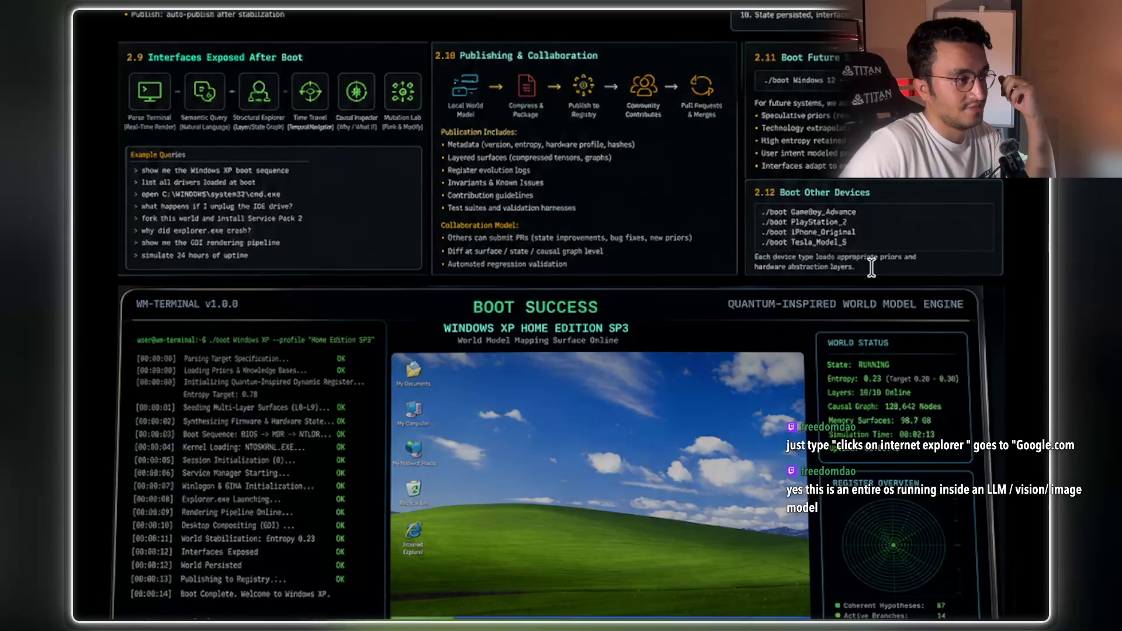
scroll(871, 268, down, 3)
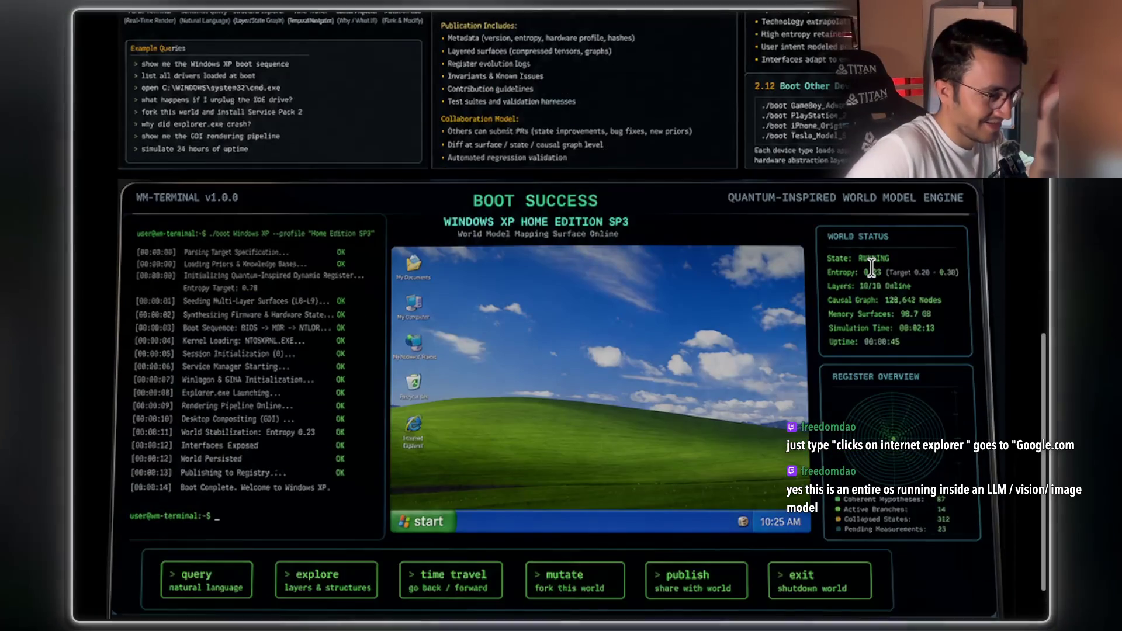
click(505, 295)
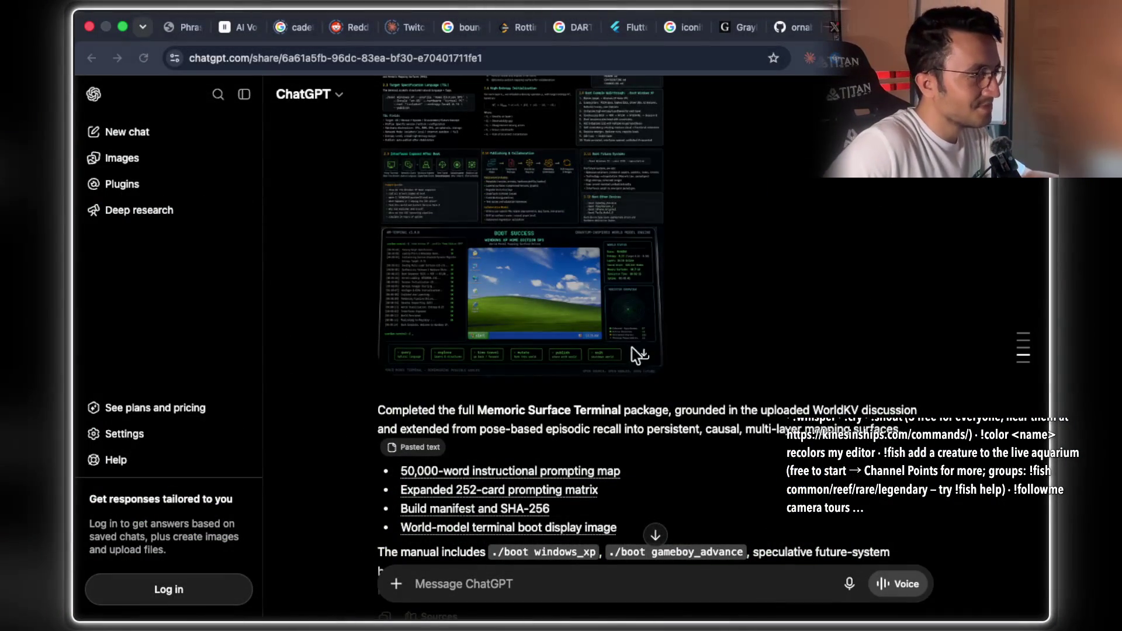
Highlight the response phrase about pose-based episodic recall
scroll(643, 359, down, 1)
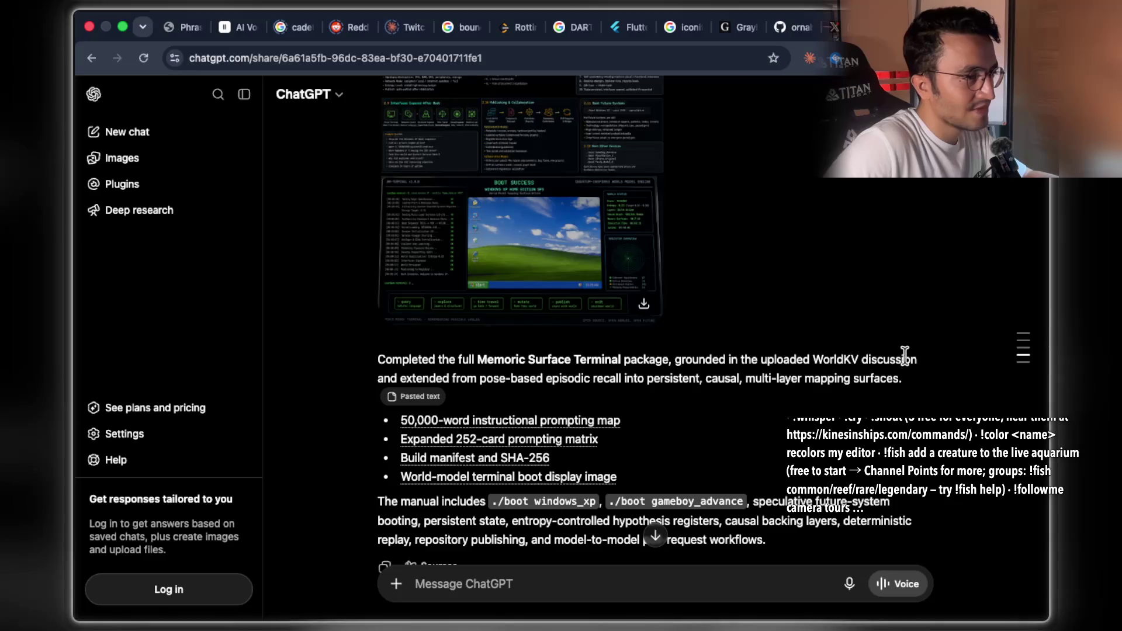
drag(455, 378, 806, 387)
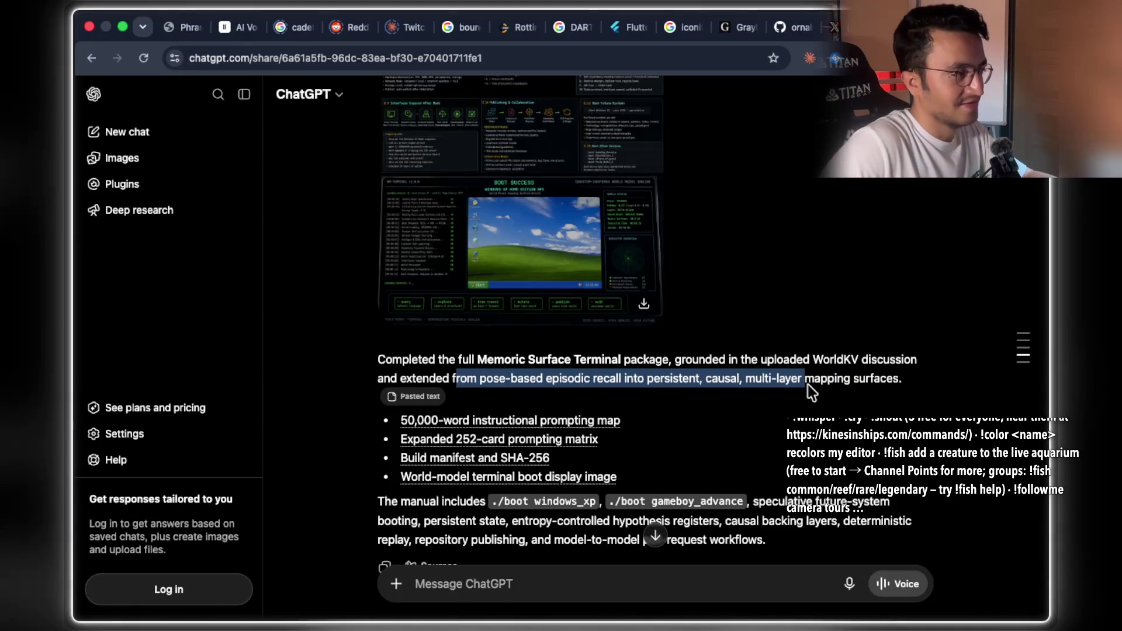
scroll(807, 384, down, 1)
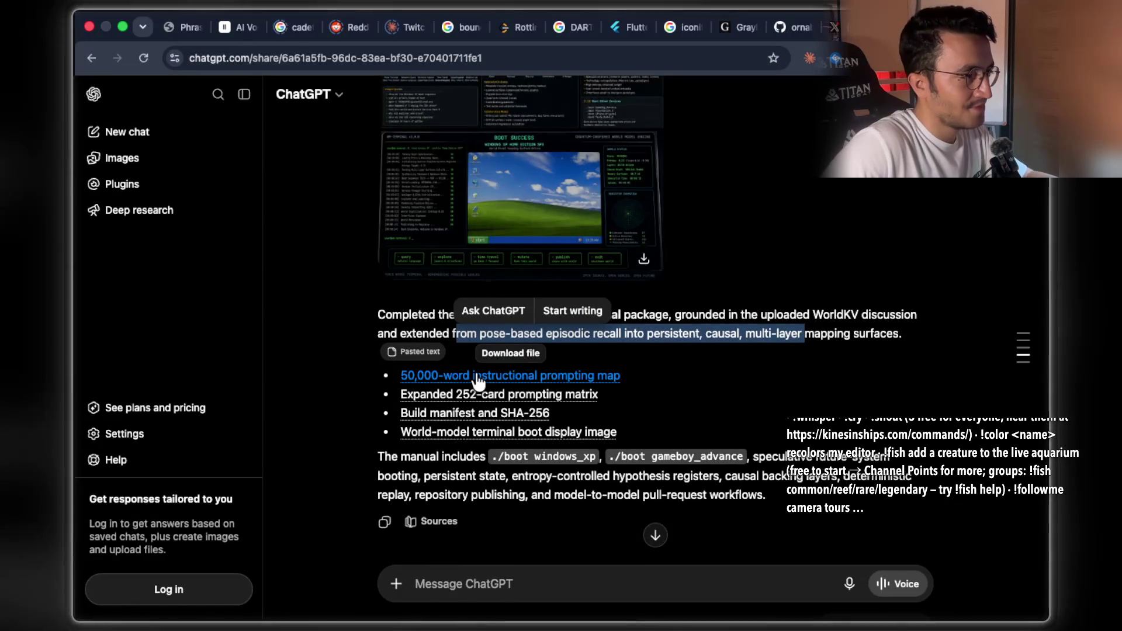
scroll(735, 336, down, 2)
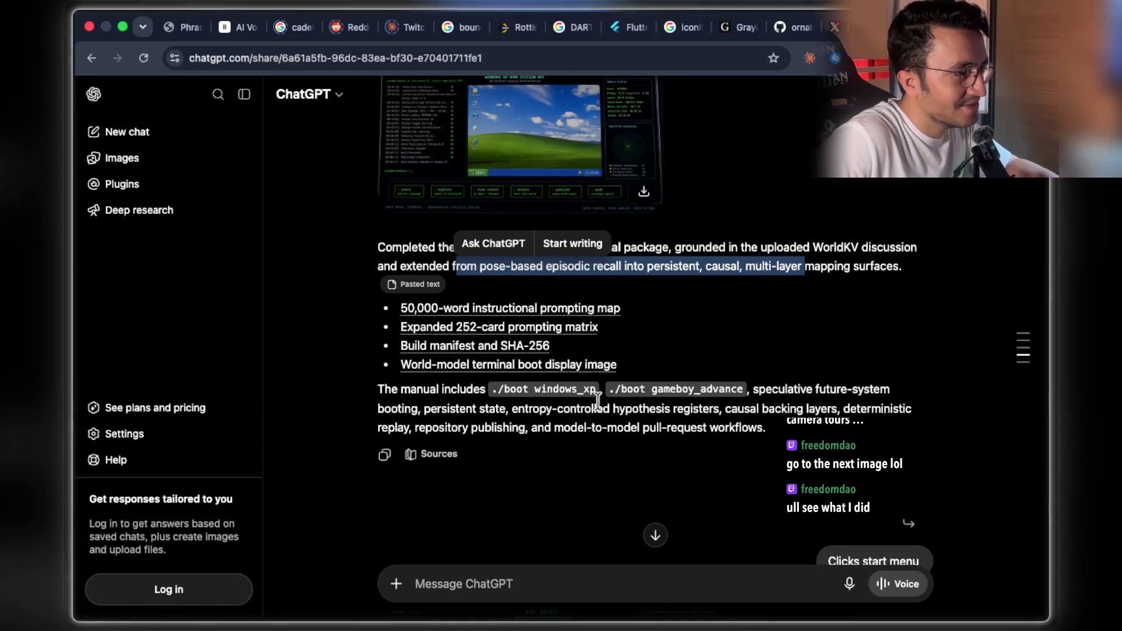
Highlight part of the manual description, then reach the 'Clicks start menu' image
drag(777, 389, 830, 391)
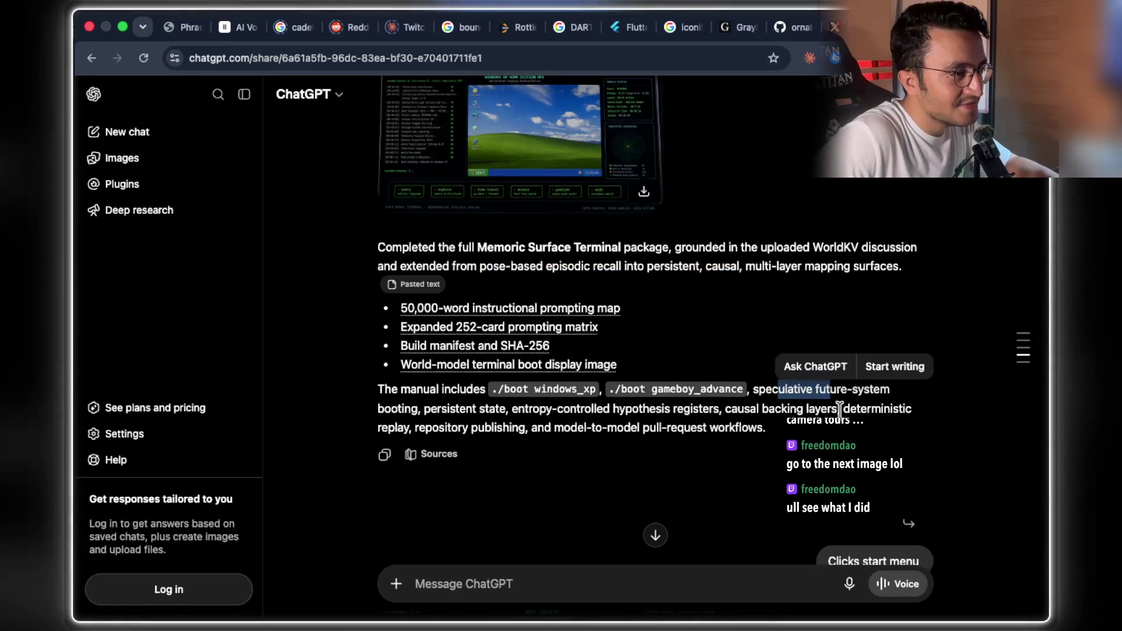
click(844, 409)
drag(402, 408, 582, 408)
scroll(819, 327, down, 5)
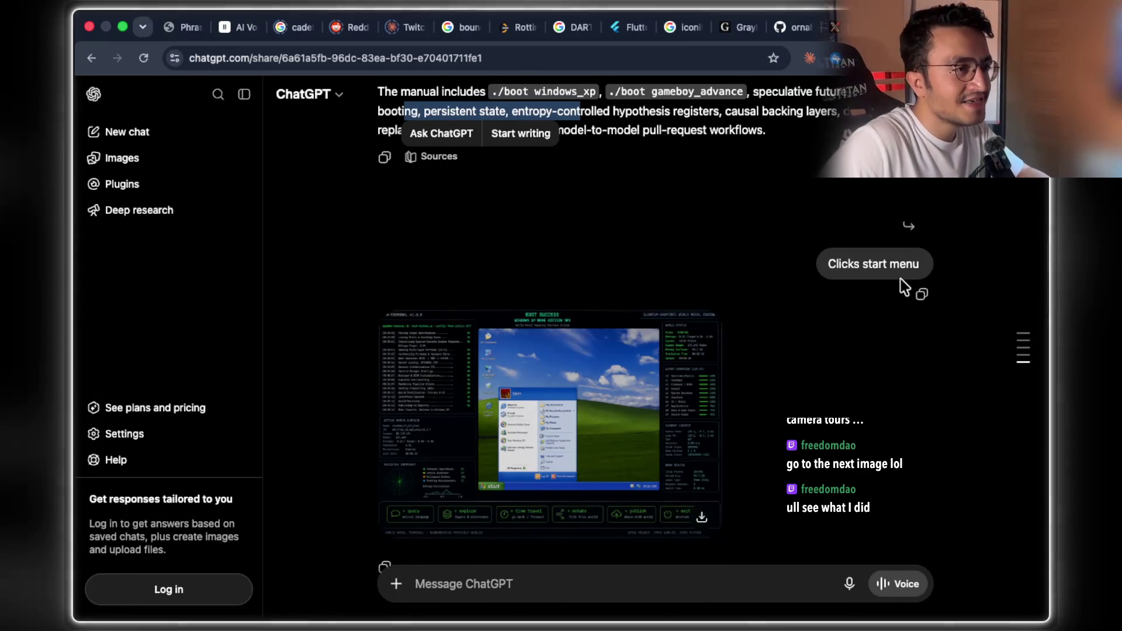
scroll(900, 269, down, 2)
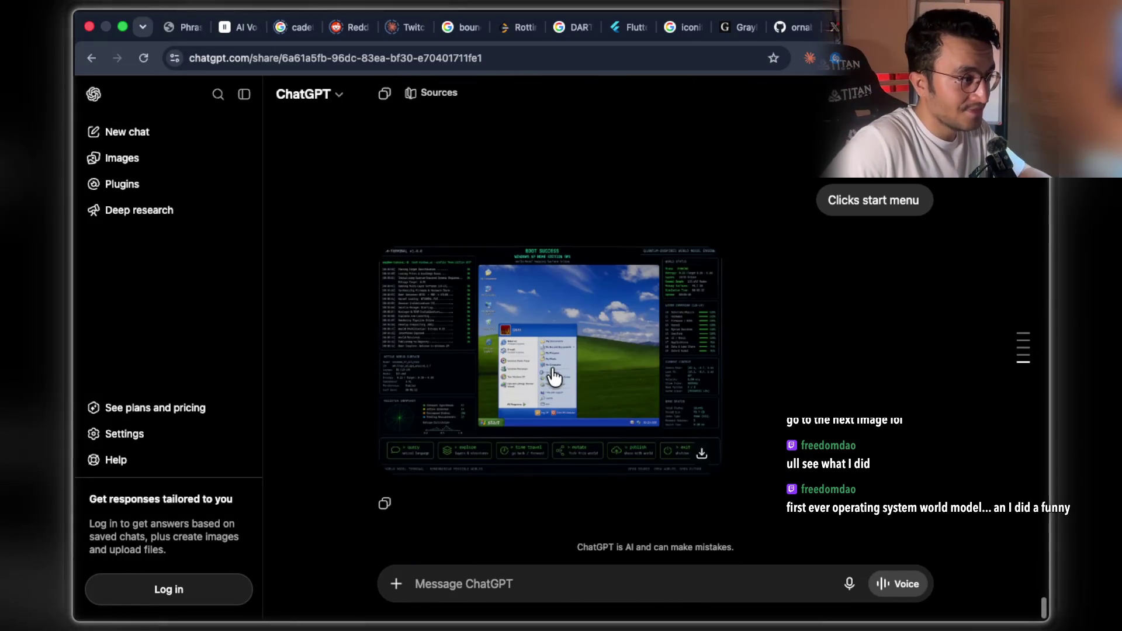
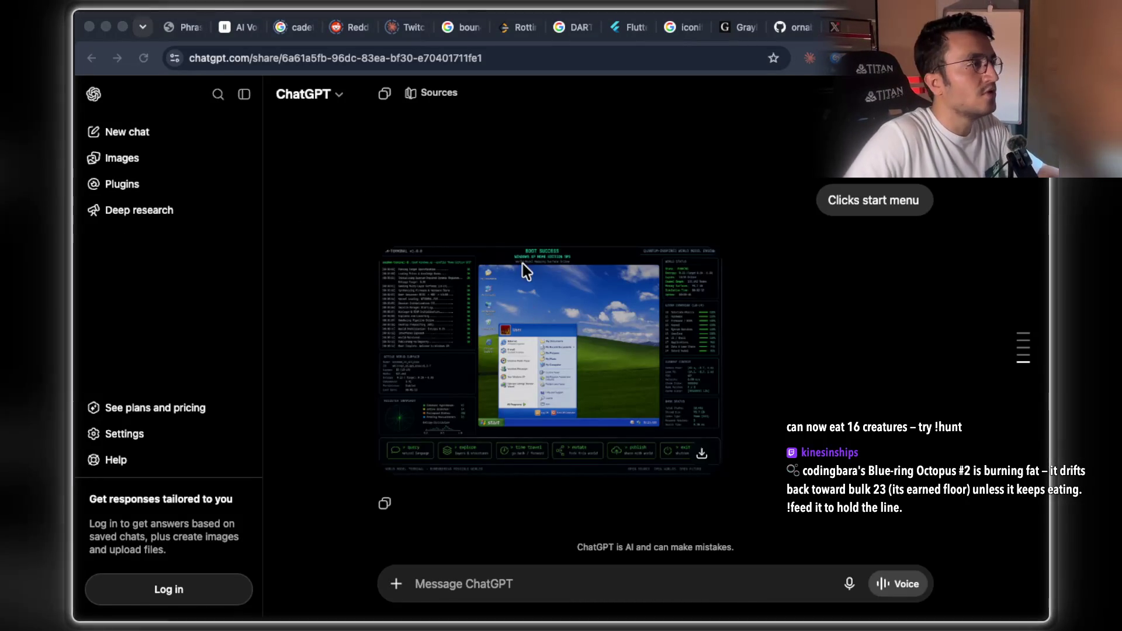
Scroll the shared world-model chat, highlight the 'Clicks start menu' message, and start Google sign-in
scroll(876, 349, down, 10)
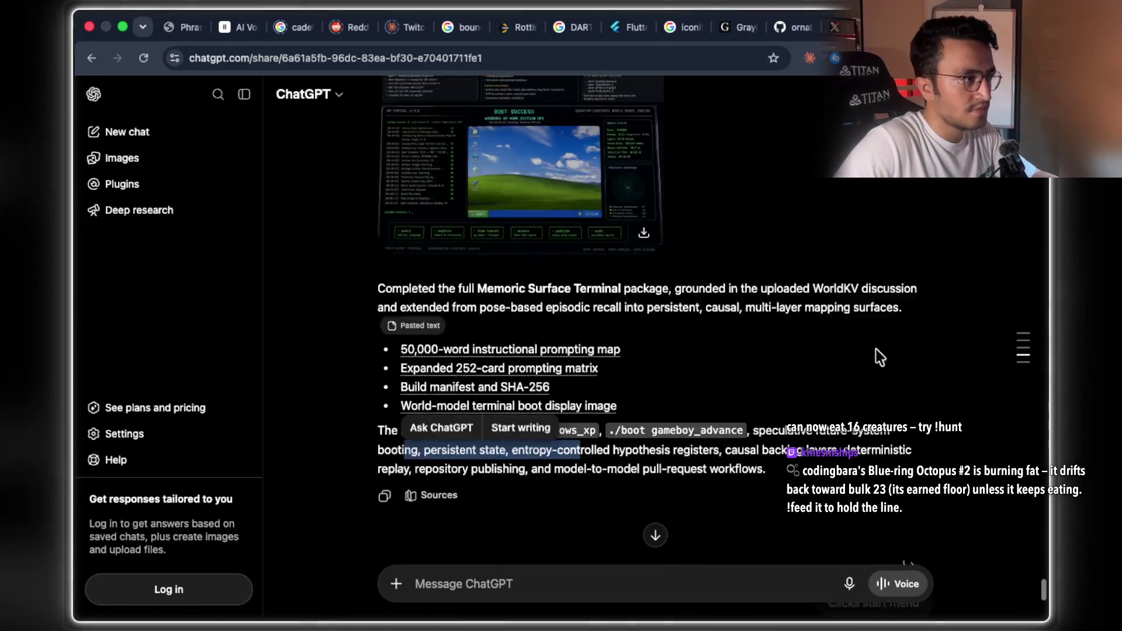
scroll(871, 349, down, 10)
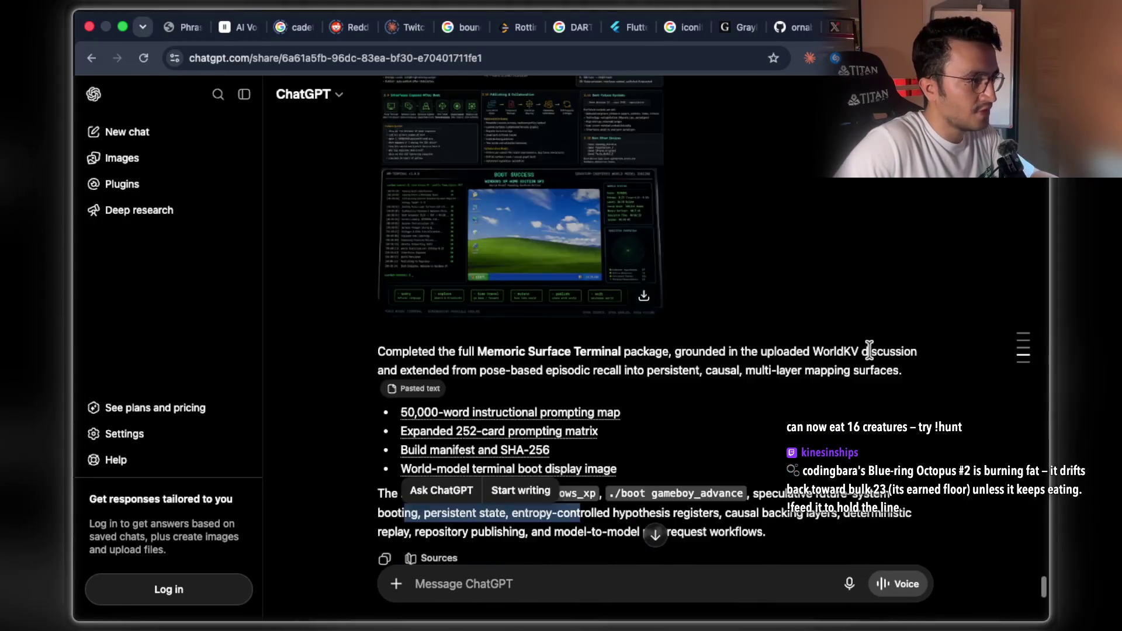
drag(826, 200, 918, 200)
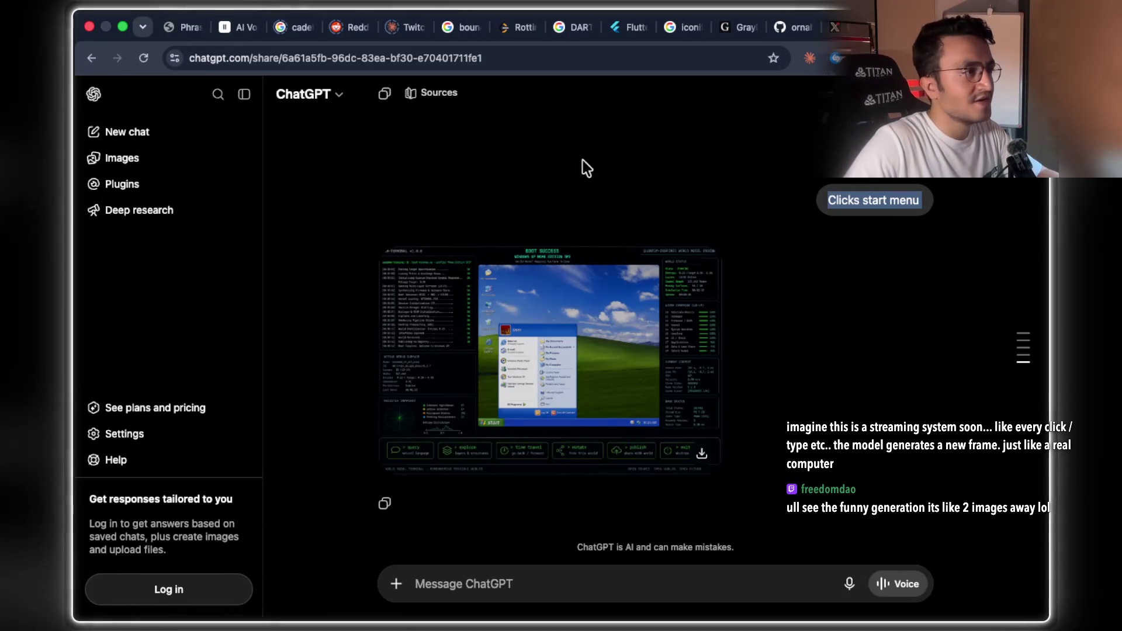
scroll(628, 342, up, 3)
scroll(634, 365, down, 3)
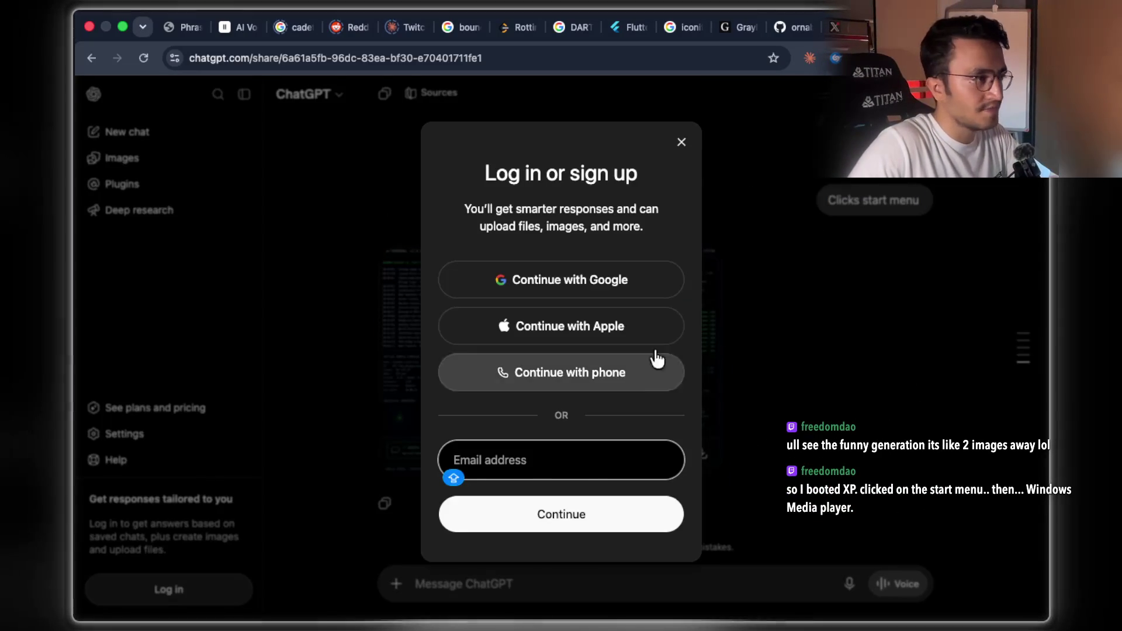
click(595, 284)
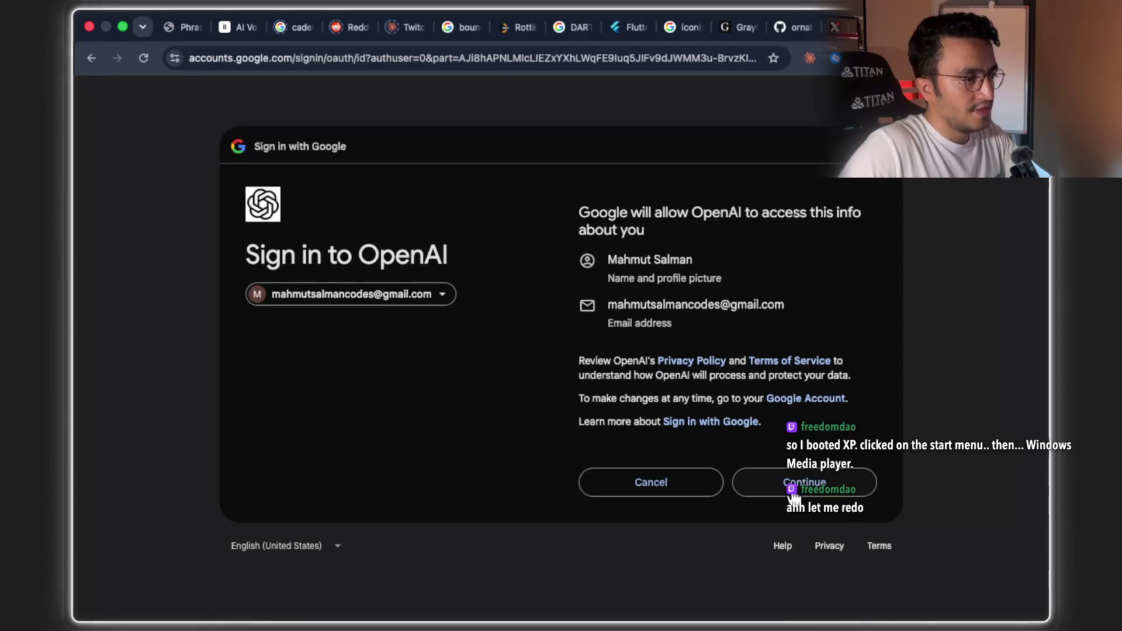
Allow OpenAI access to the Google account info and enter age 29
click(793, 494)
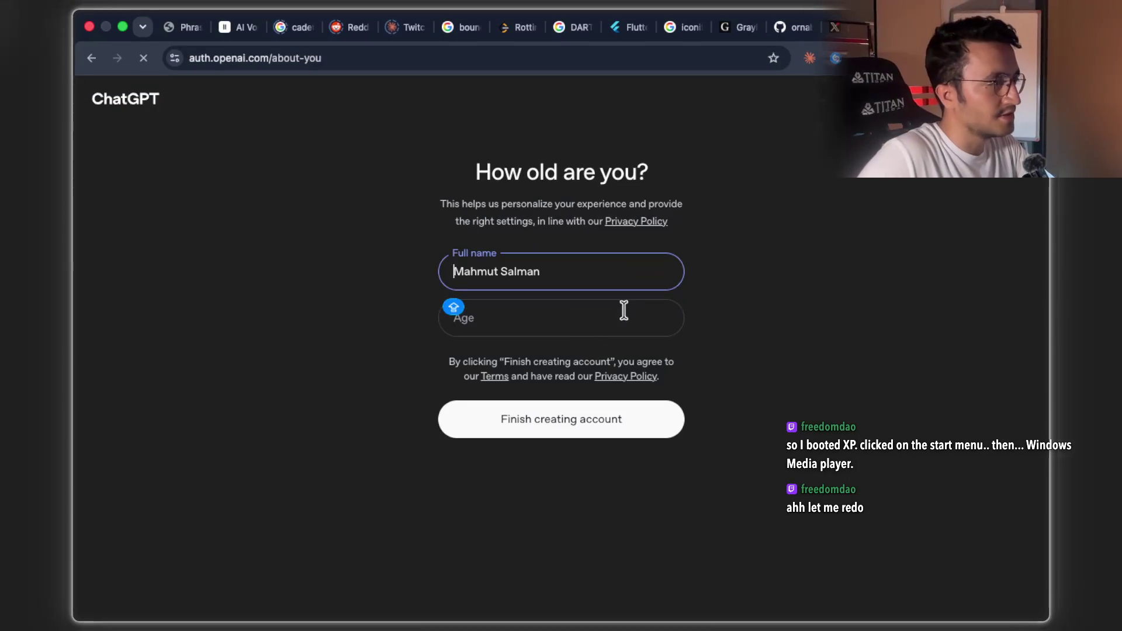
click(558, 323)
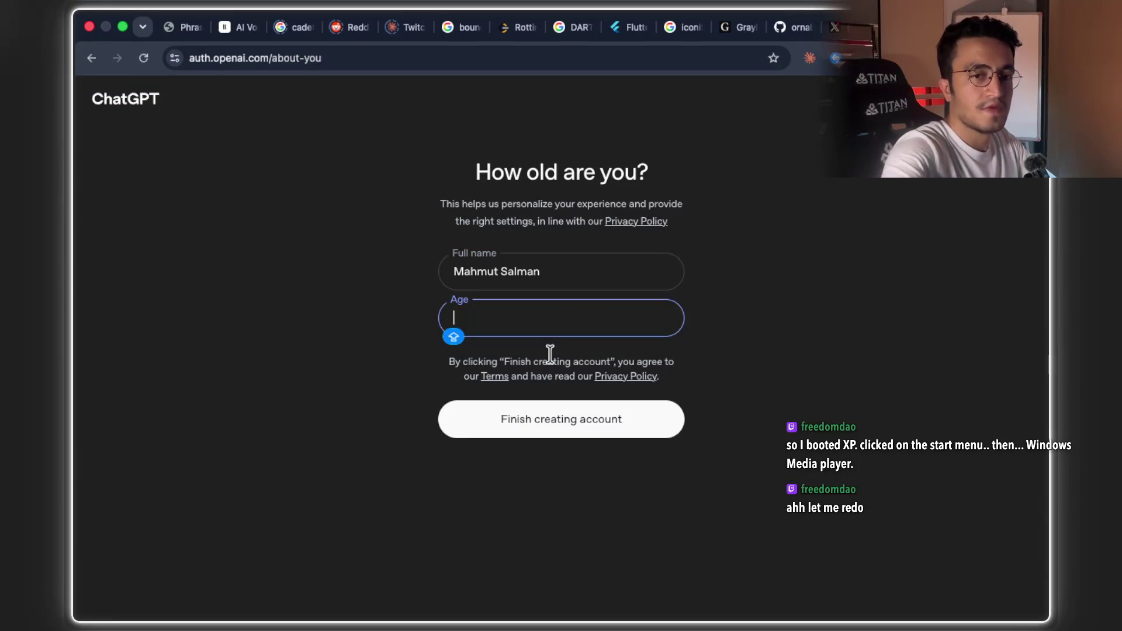
text(29)
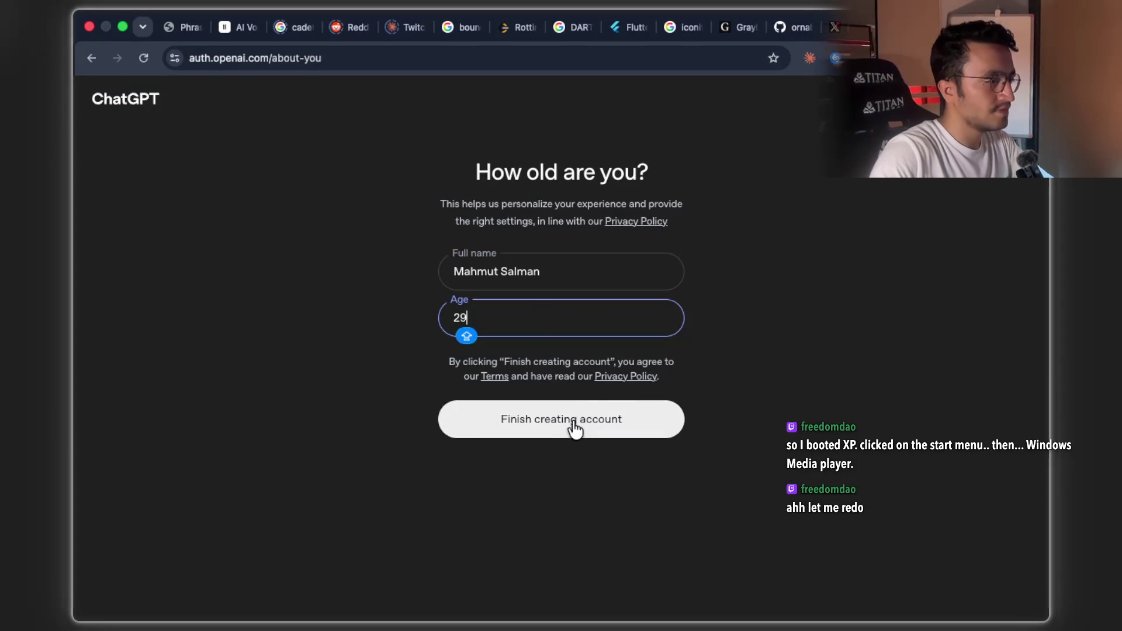
Replace the prefilled full name with a new one and finish creating the account
double_click(522, 275)
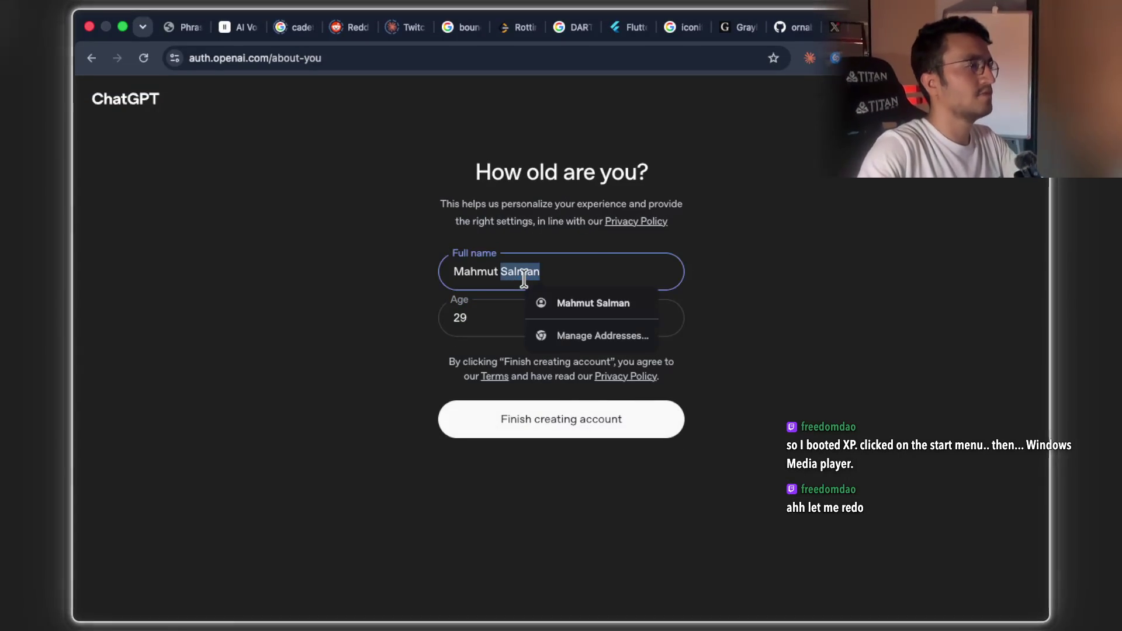
key(super+a)
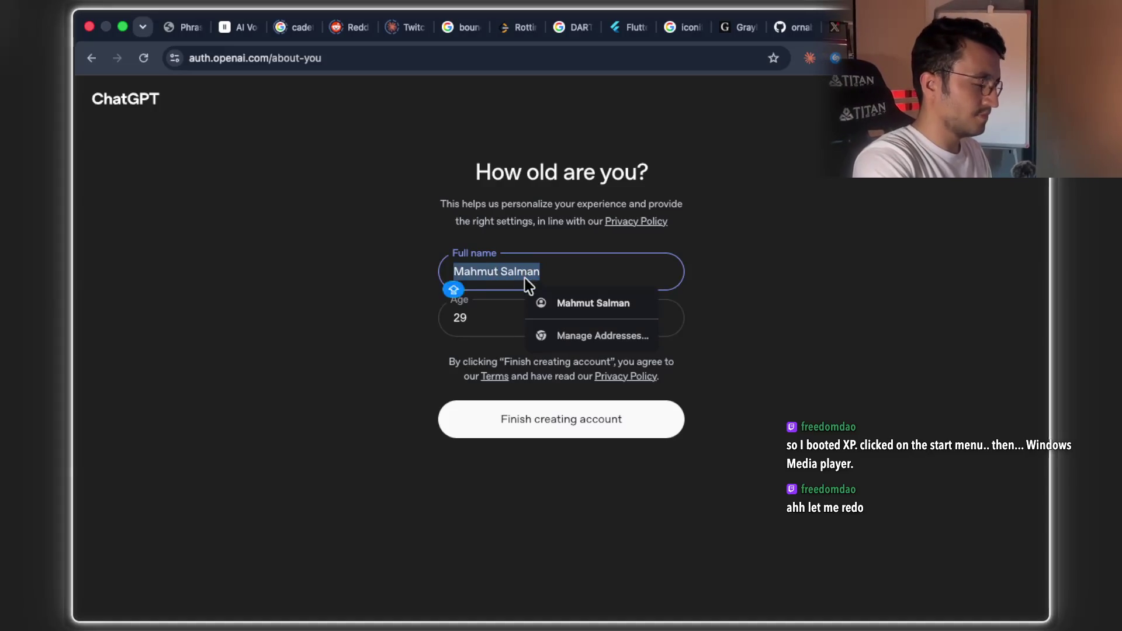
text(kin)
key(BackSpace)
key(BackSpace)
key(BackSpace)
text(kinesinShips)
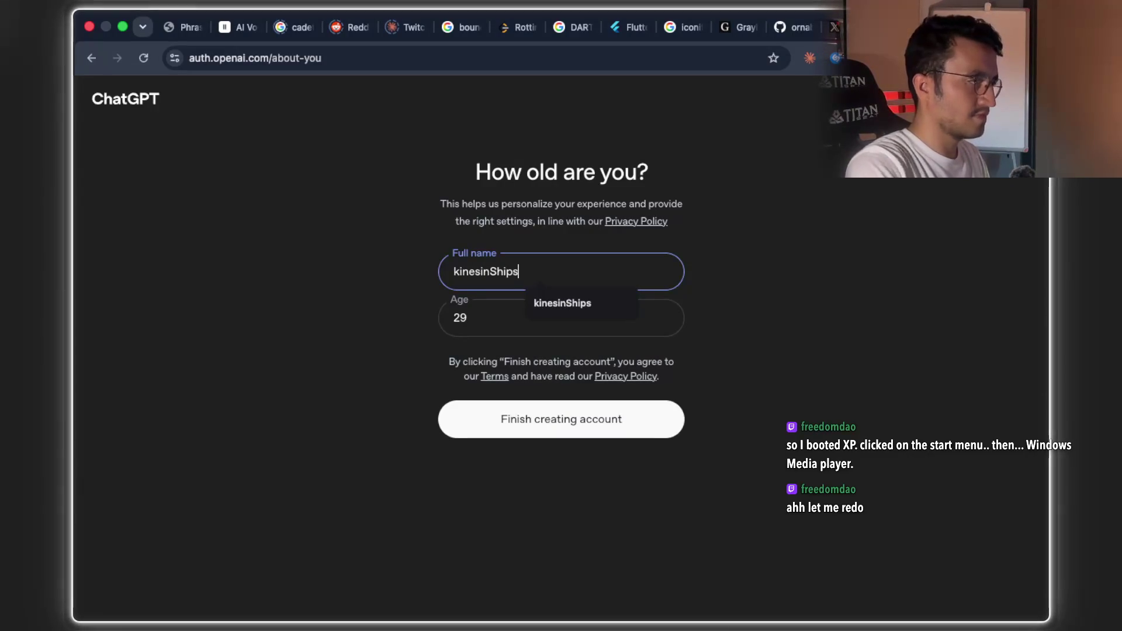
click(584, 436)
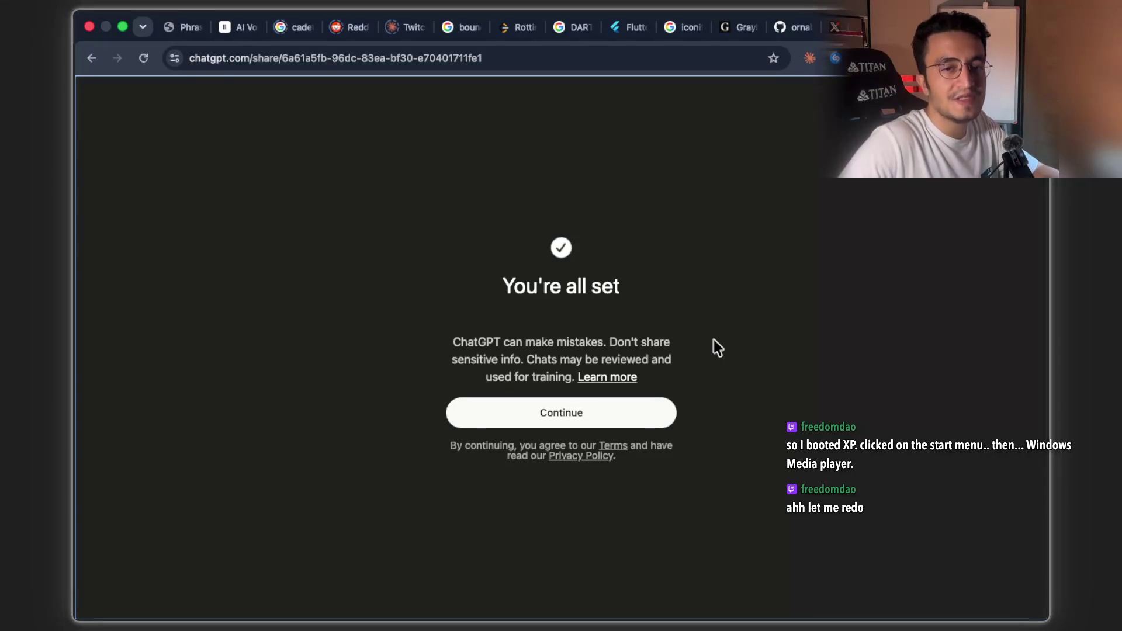
Enter ChatGPT past the all-set notice and paste the shared conversation link into a new tab
click(596, 415)
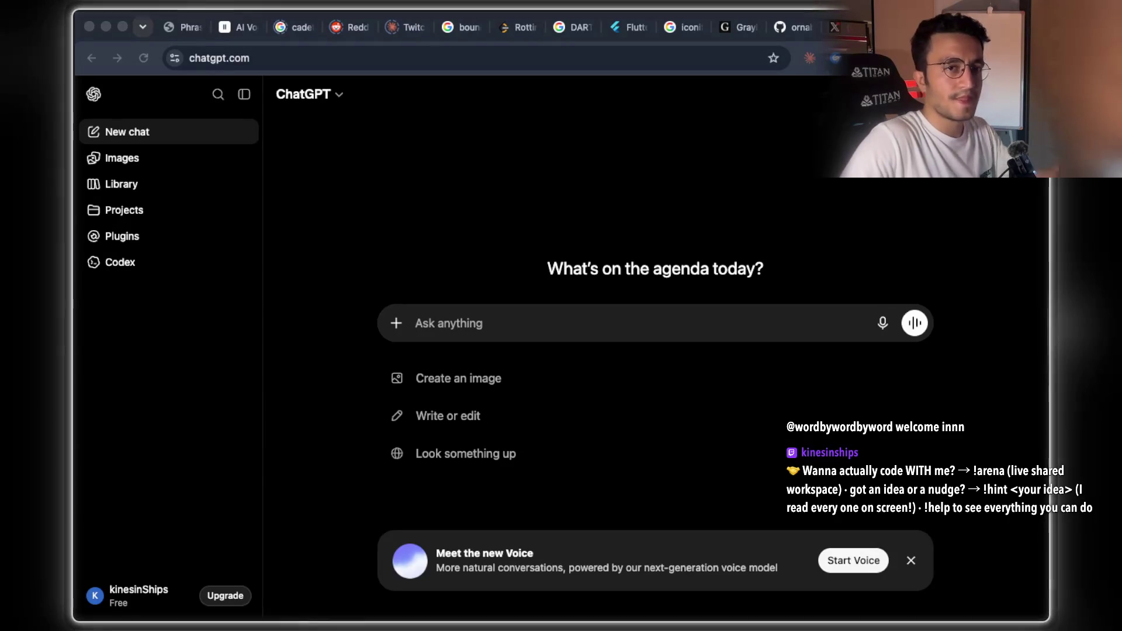
key(ctrl+t)
text(https://chatgpt.com/share/6a61a5fb-96dc-83ea-bf30-e70401711fe1)
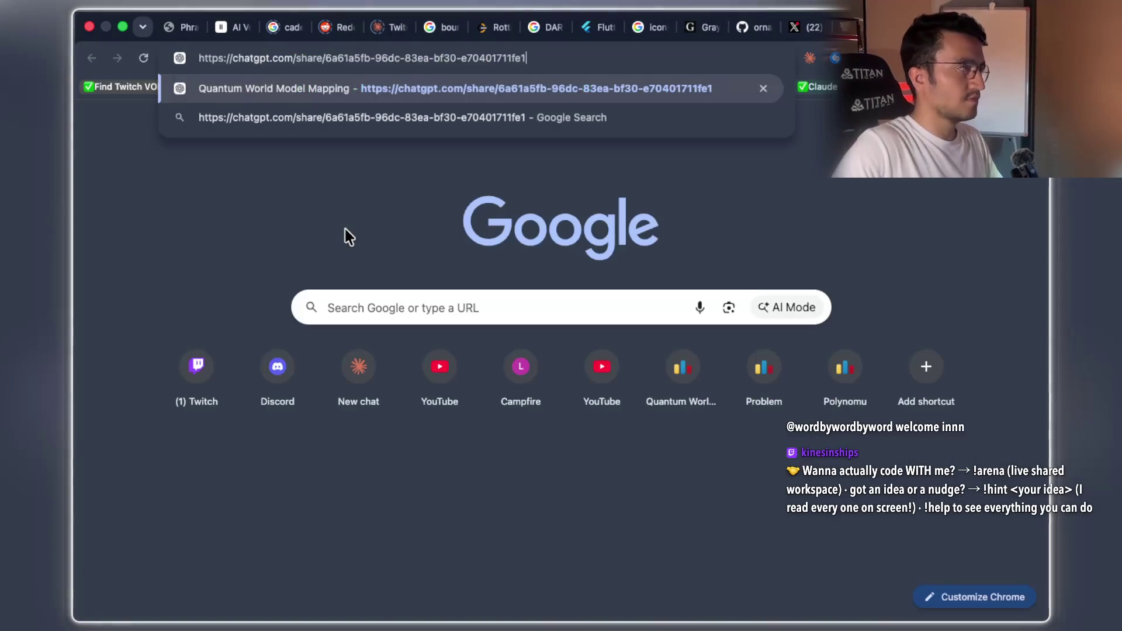
Load the shared link, then Google 'llm playing doom inside llm' with the corrected spelling
key(Return)
key(ctrl+t)
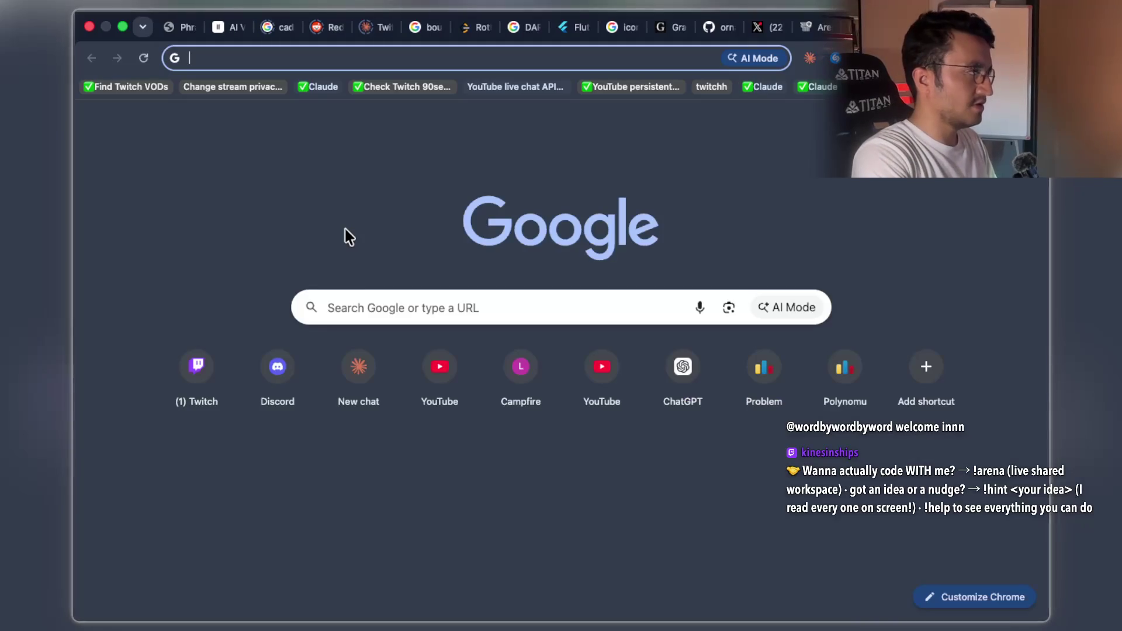
text(llm pl)
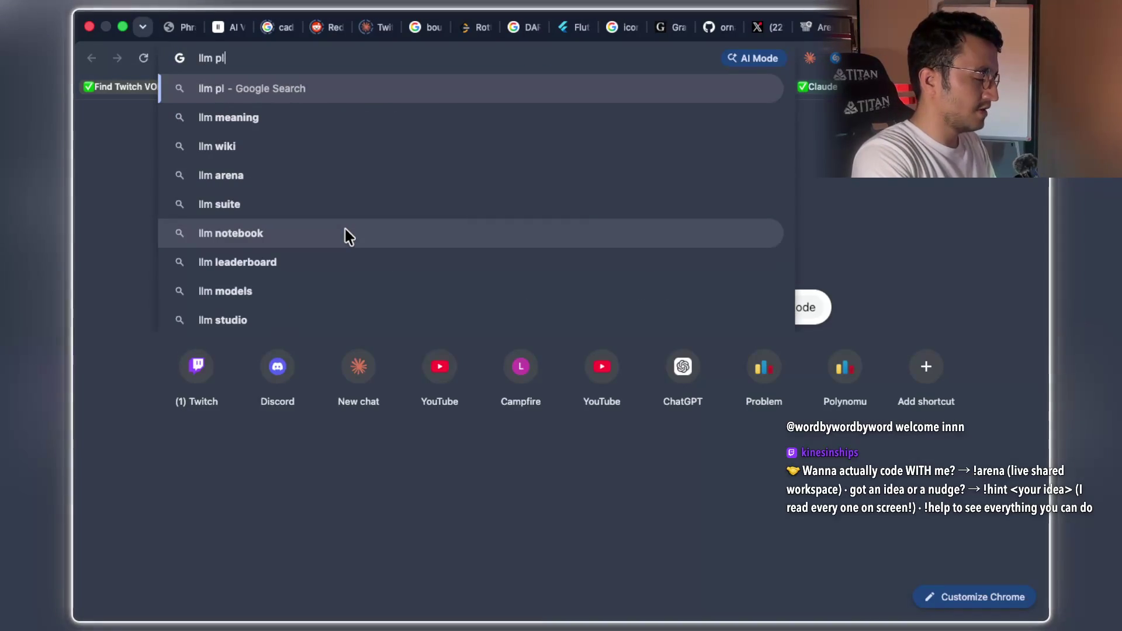
text(aying doom ins)
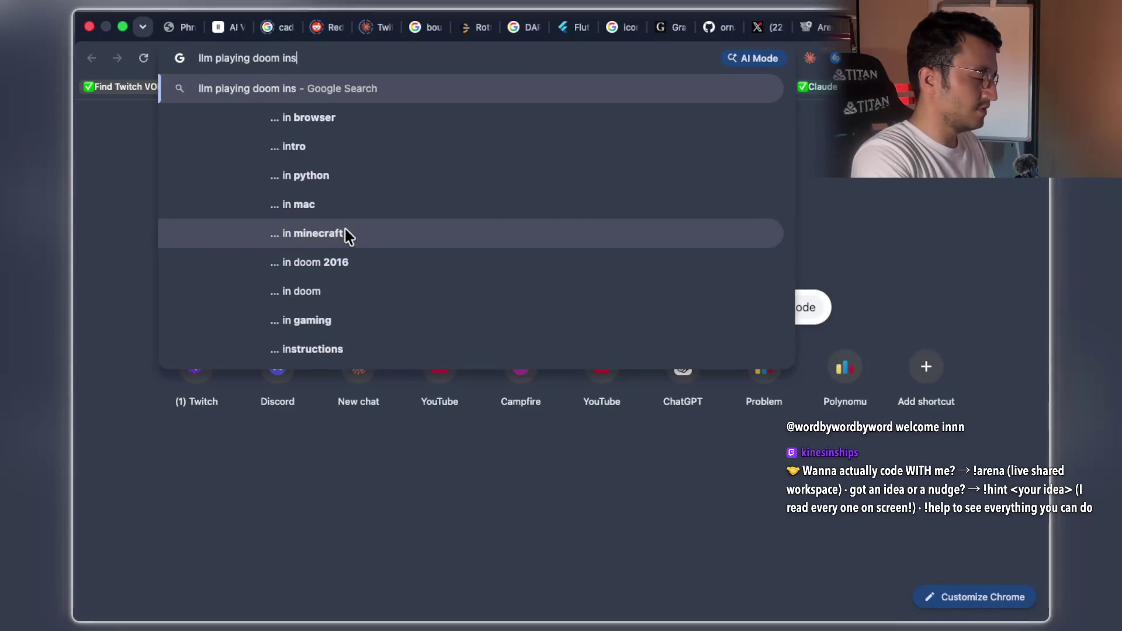
text(die llm)
key(Return)
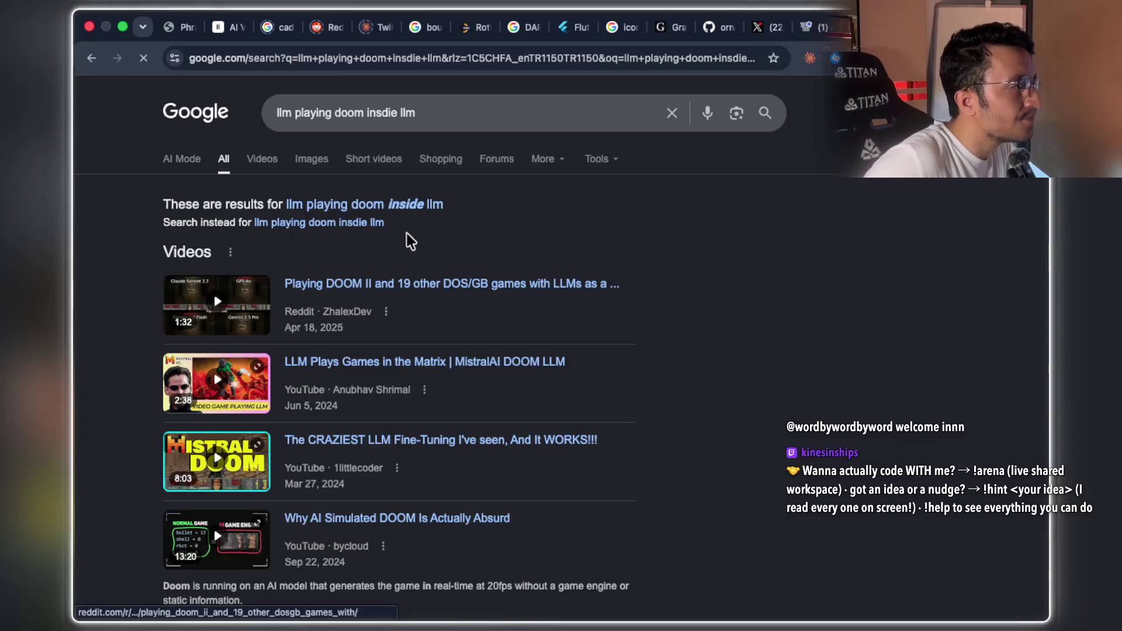
click(402, 200)
scroll(704, 240, down, 5)
scroll(706, 240, up, 5)
Change the Google search to 'llm generates game frame'
click(424, 112)
triple_click(424, 113)
text(llm generate)
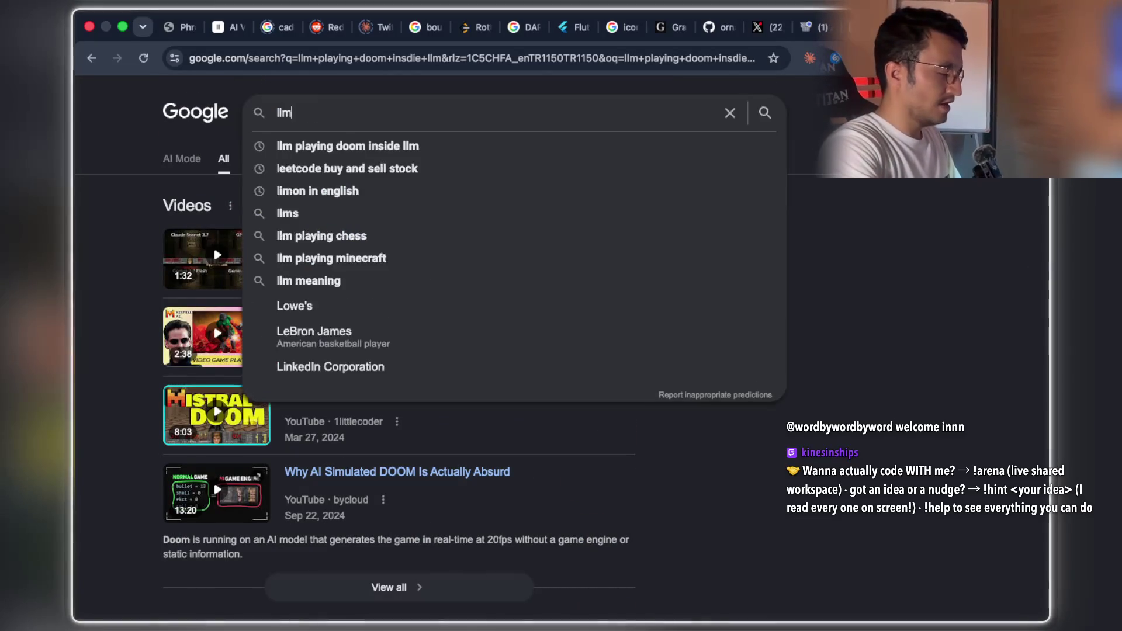
text(s the g)
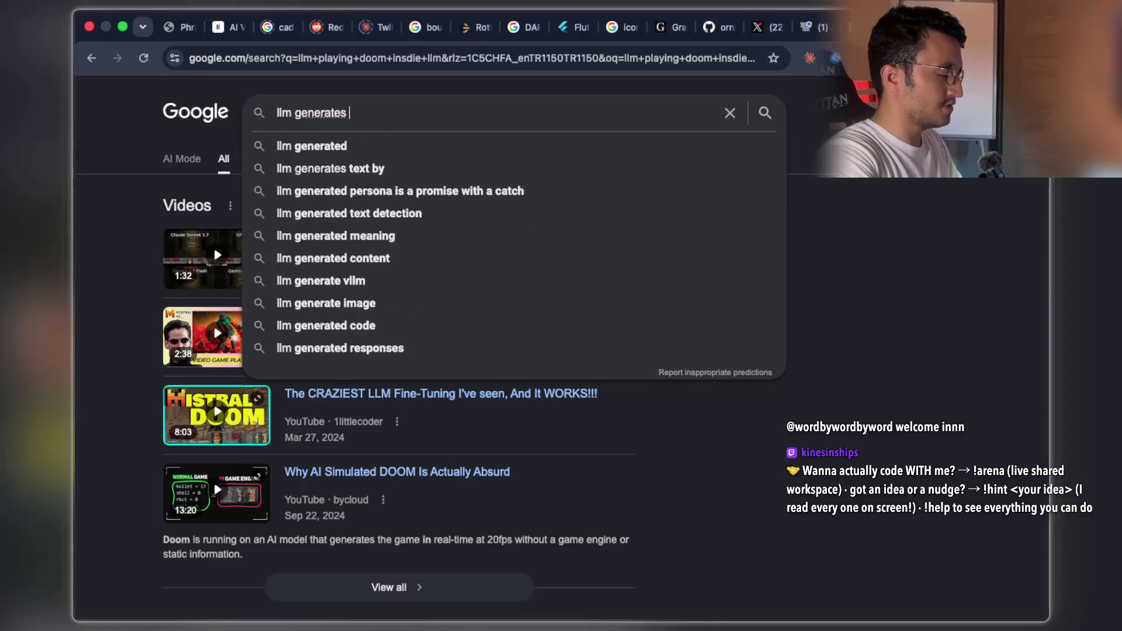
key(BackSpace)
key(BackSpace)
key(BackSpace)
text(game frame)
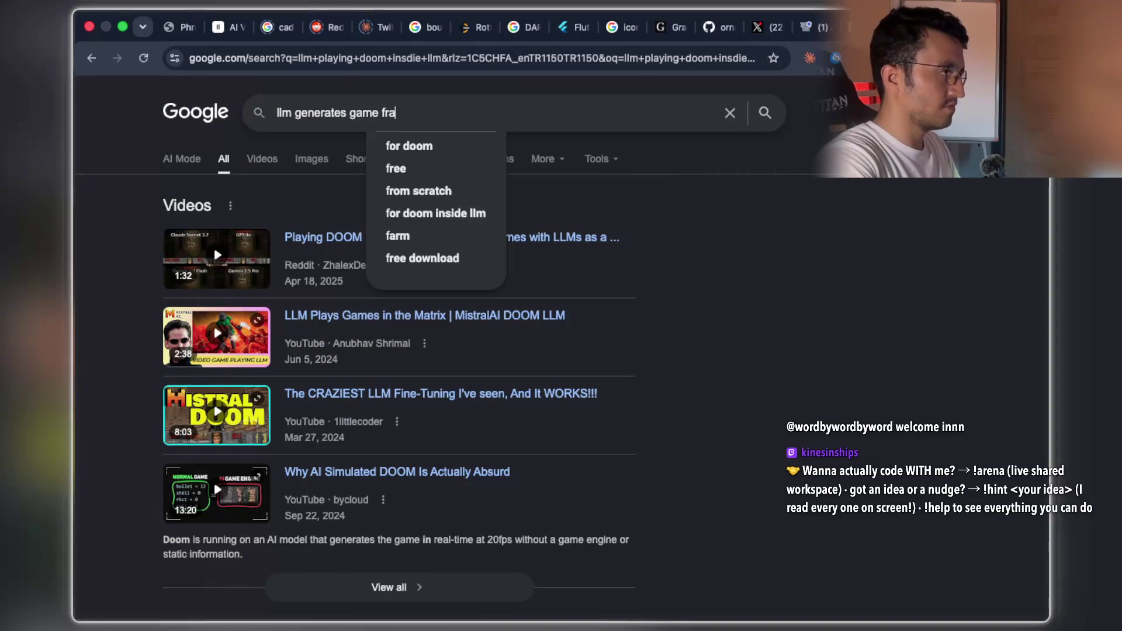
key(Return)
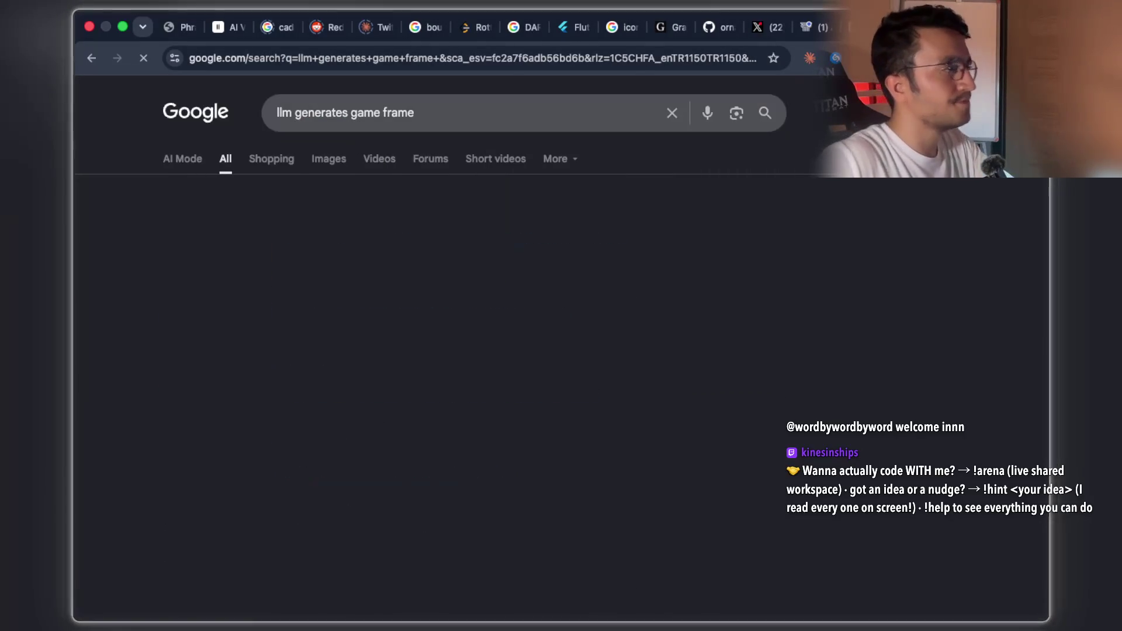
Scroll through the Google results for 'llm generates game frame'
scroll(485, 318, down, 3)
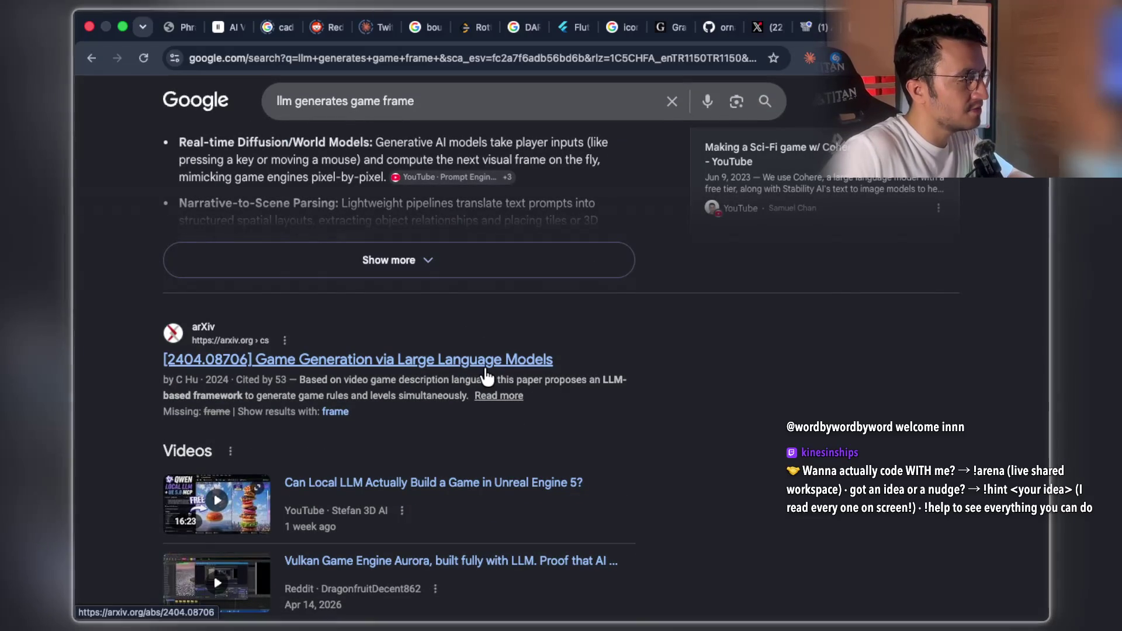
scroll(506, 361, down, 1)
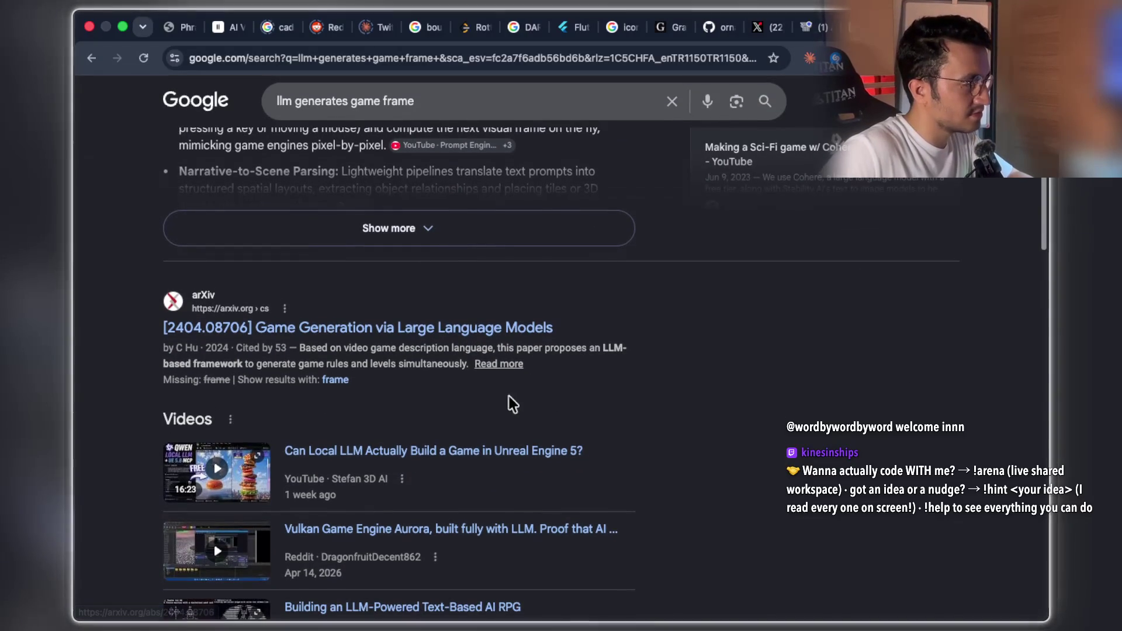
scroll(645, 309, down, 6)
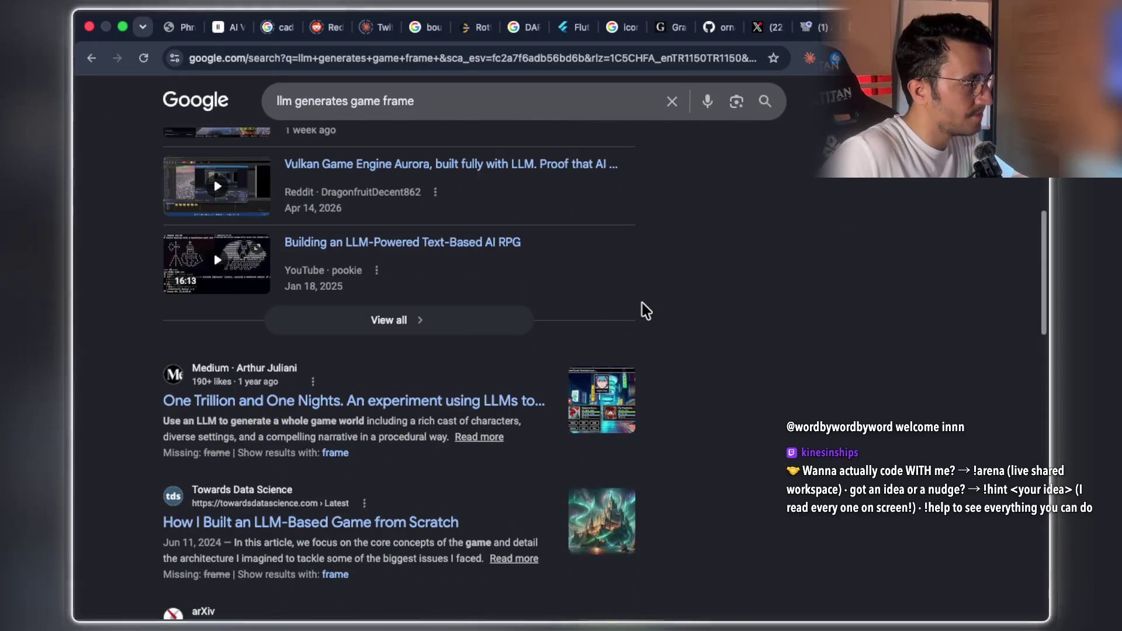
scroll(669, 348, down, 2)
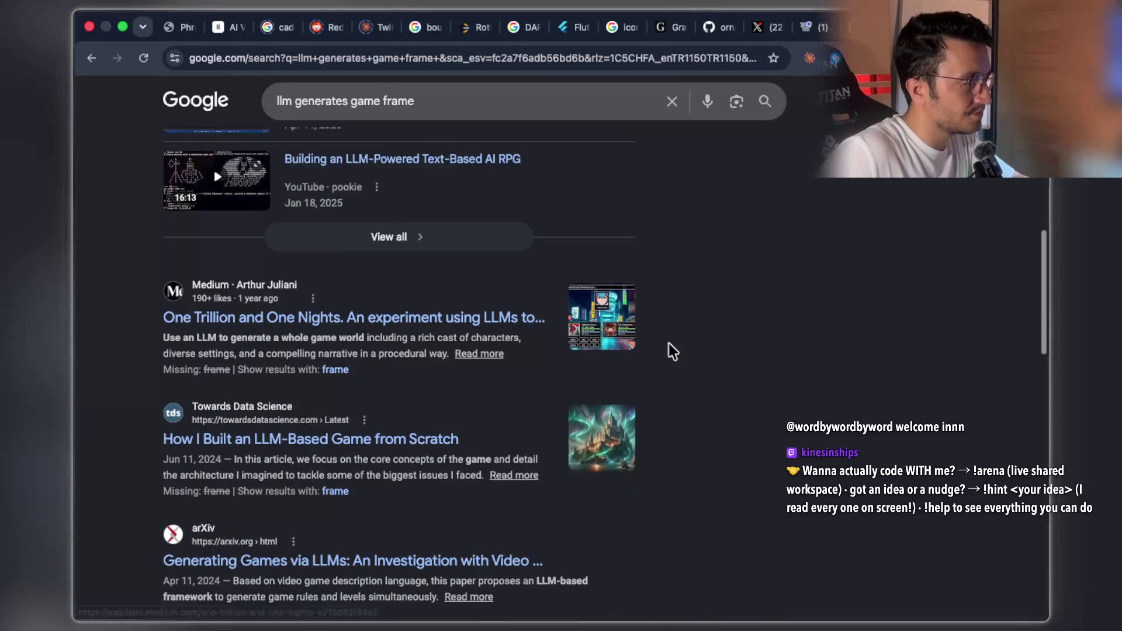
scroll(478, 389, down, 4)
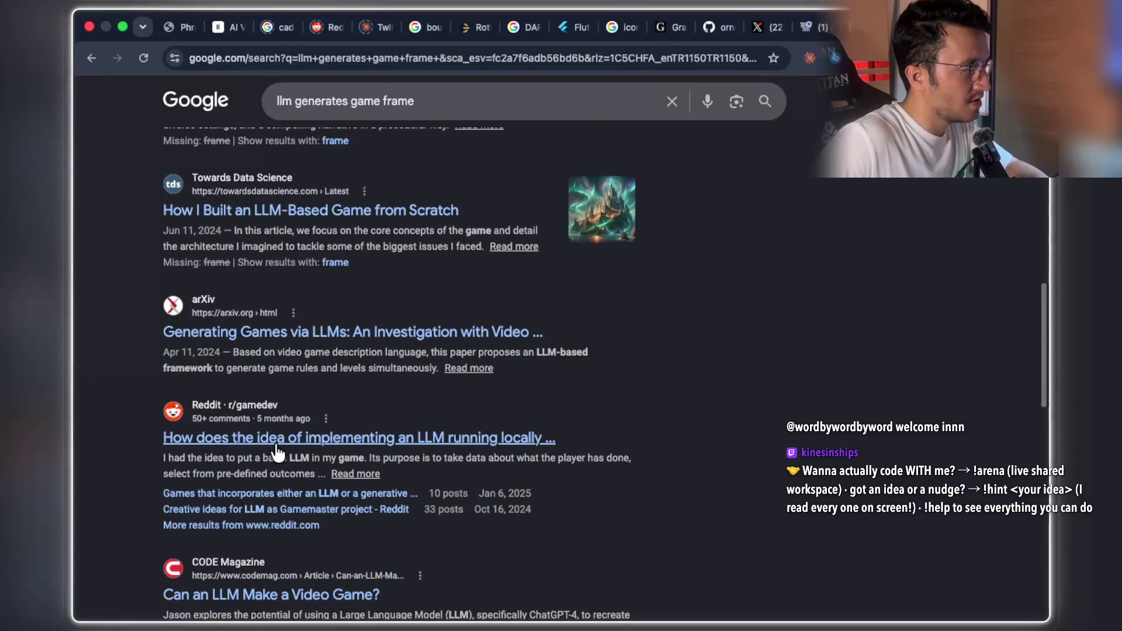
scroll(603, 356, up, 10)
triple_click(355, 111)
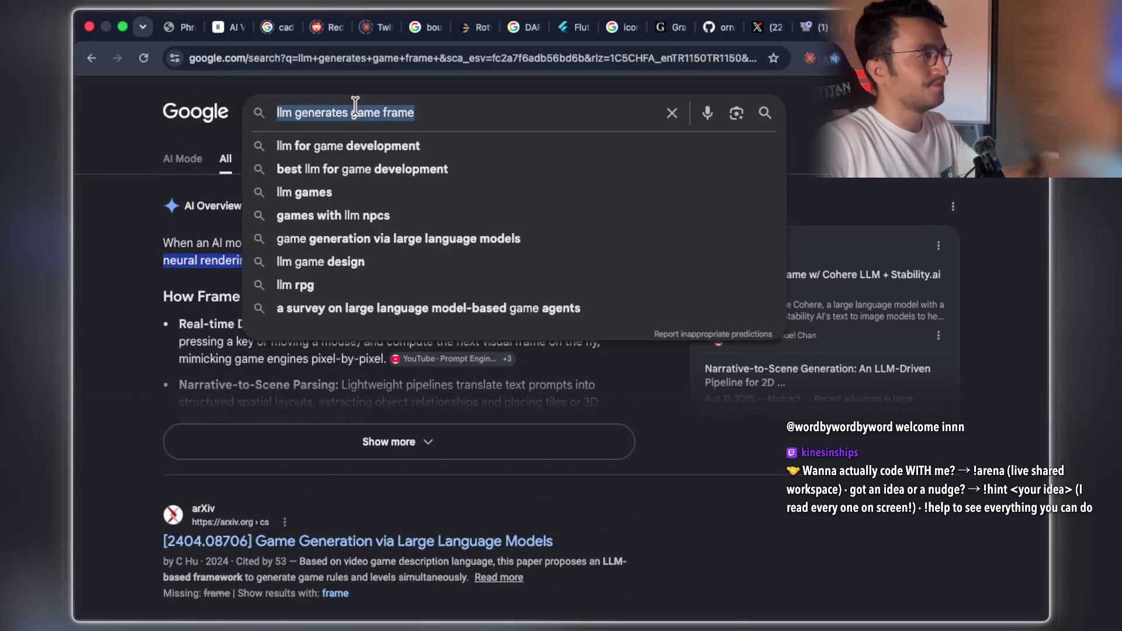
key(ctrl+t)
Load youtube.com in the new tab
text(youtube.com)
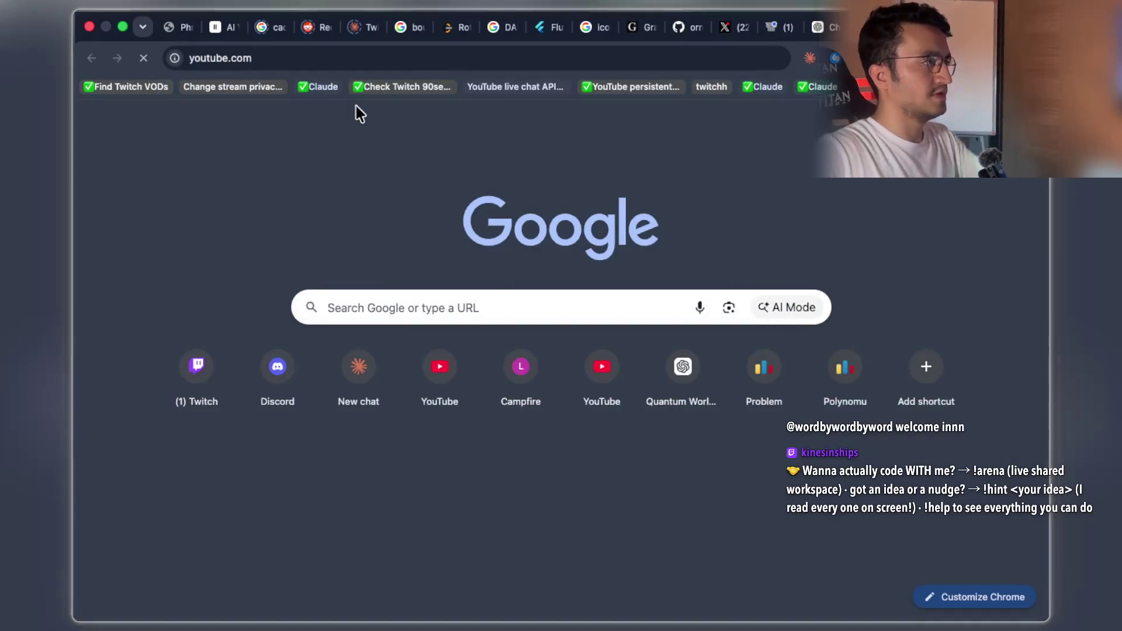
key(Return)
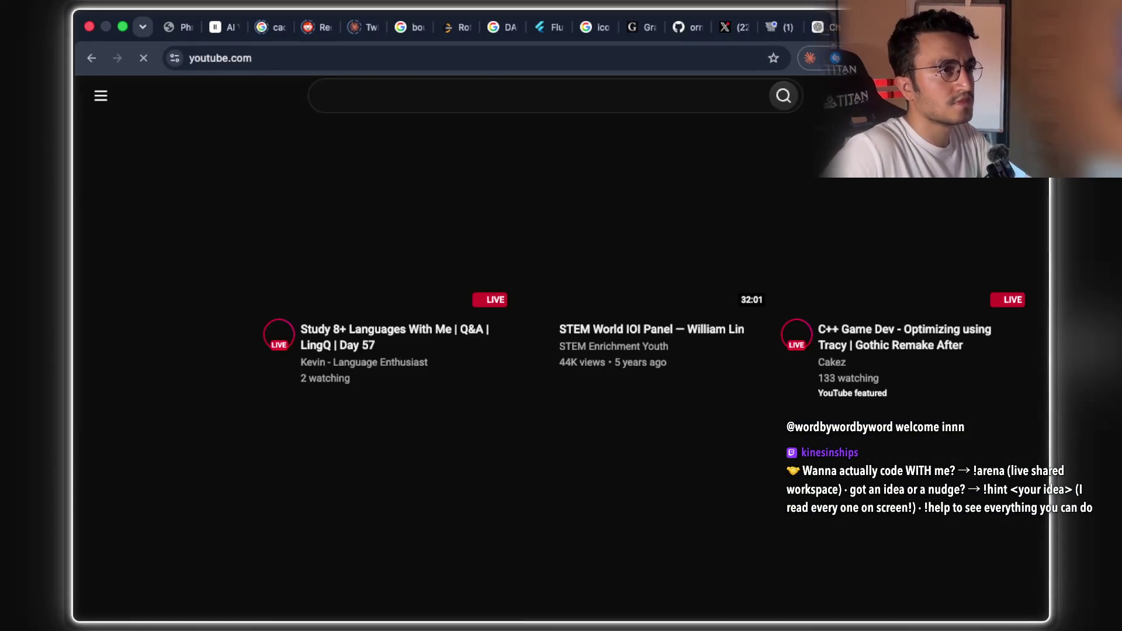
right_click(772, 26)
click(812, 170)
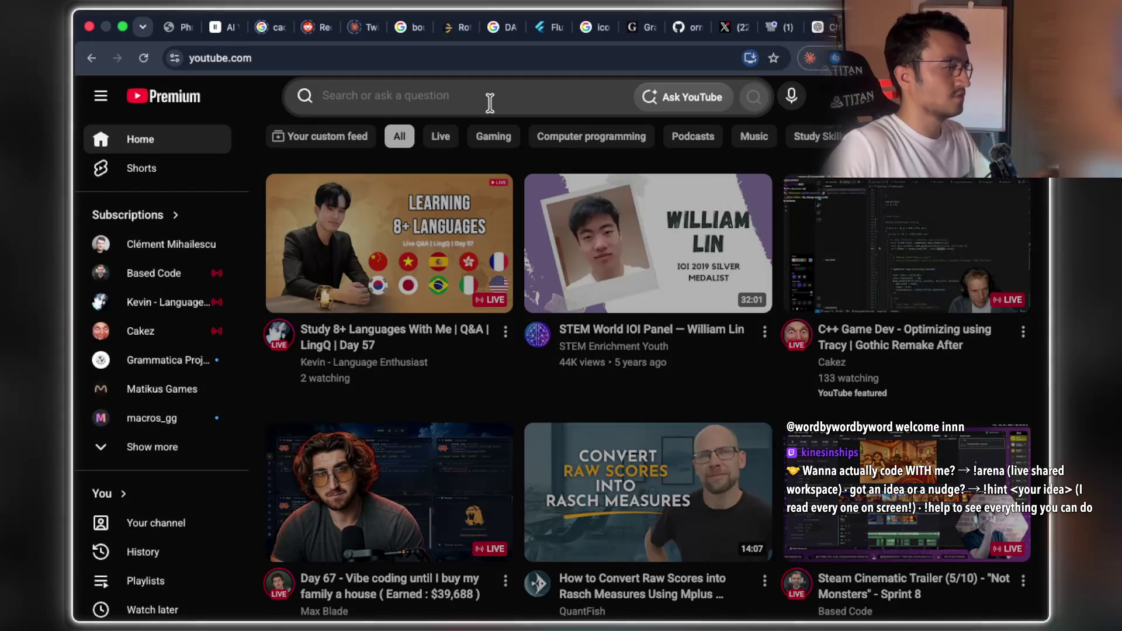
Search YouTube for 'llm generates game frame' and scroll the results
click(489, 102)
text(llm generates game frame)
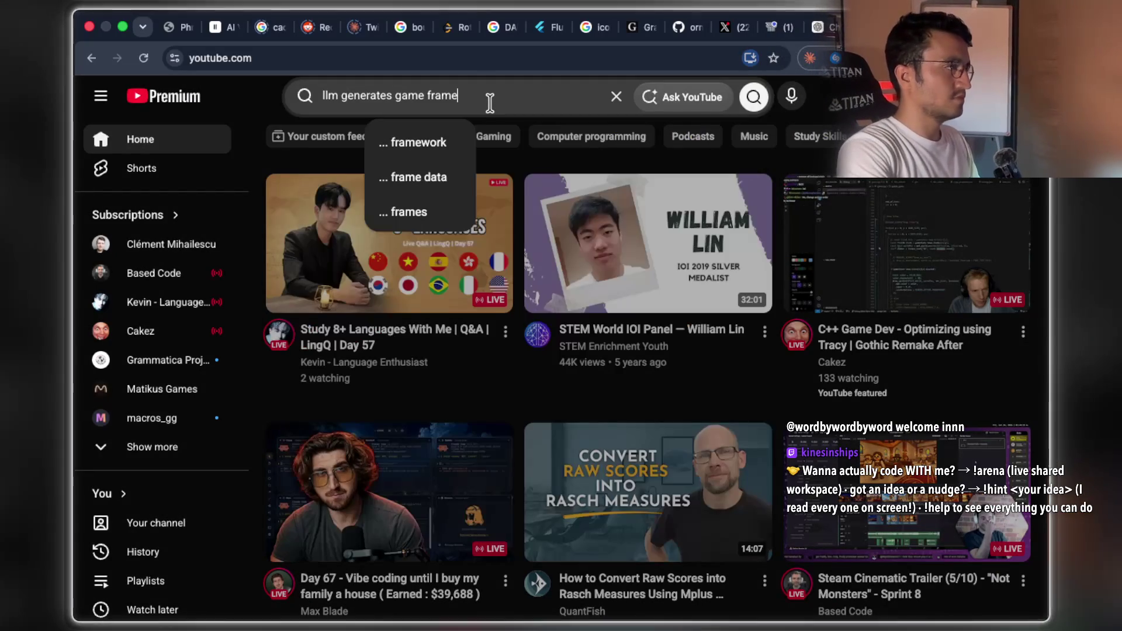
key(Return)
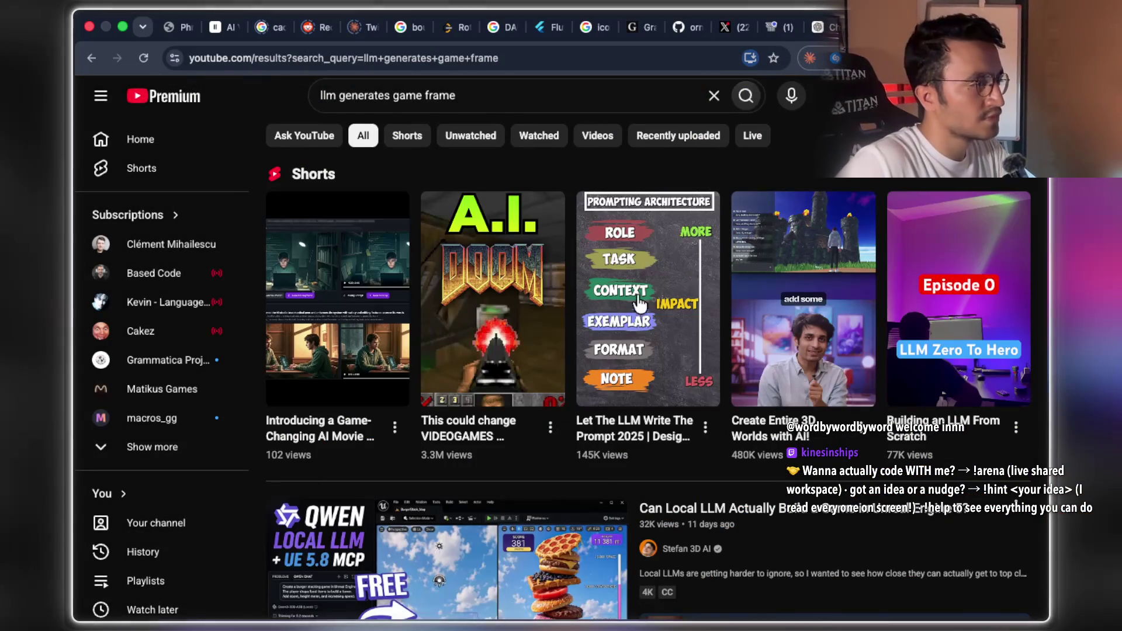
scroll(678, 342, down, 3)
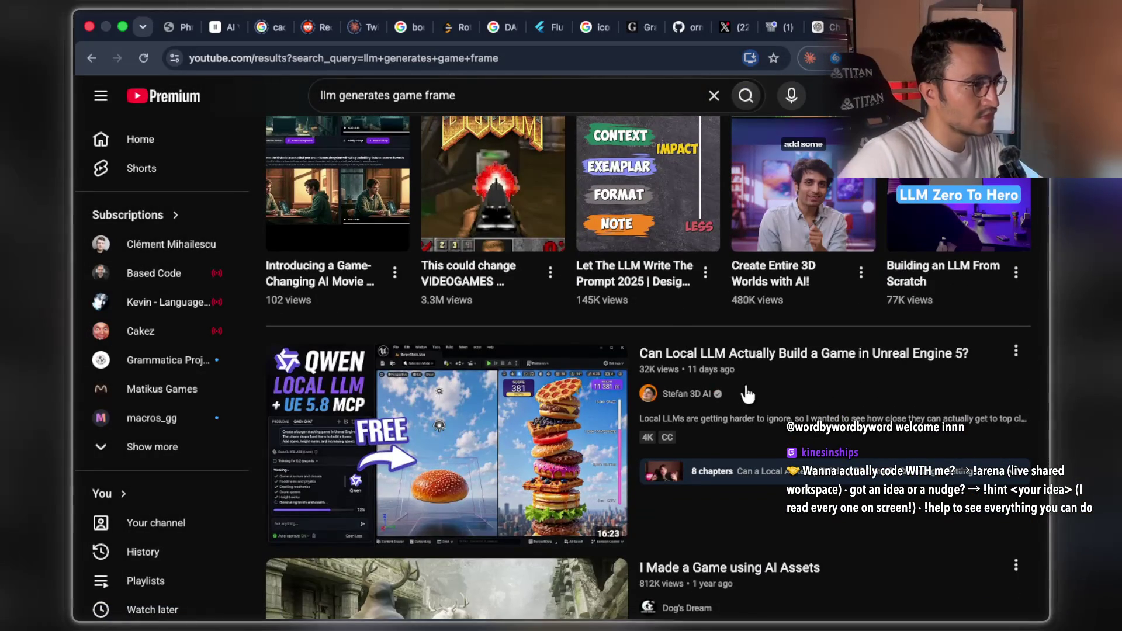
scroll(817, 395, down, 3)
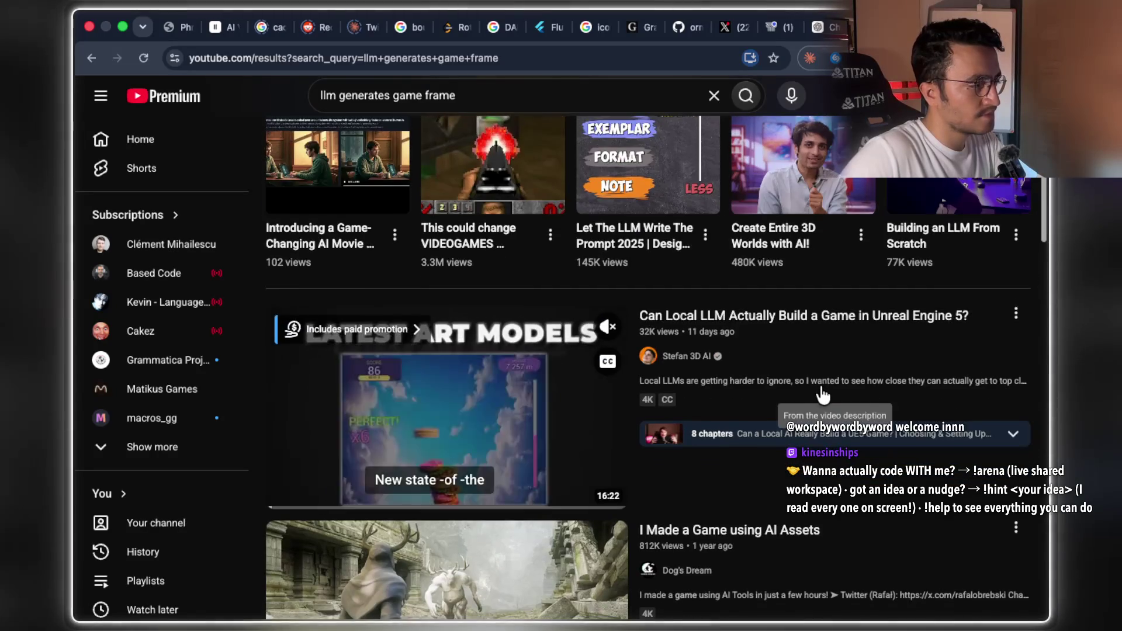
scroll(820, 386, down, 6)
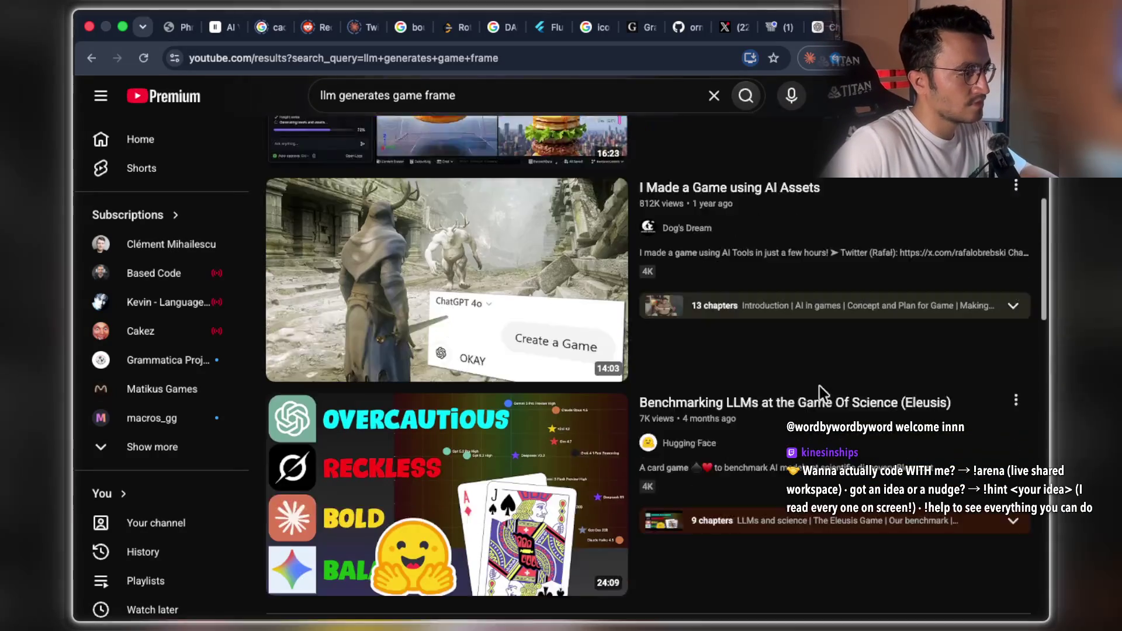
scroll(821, 397, down, 10)
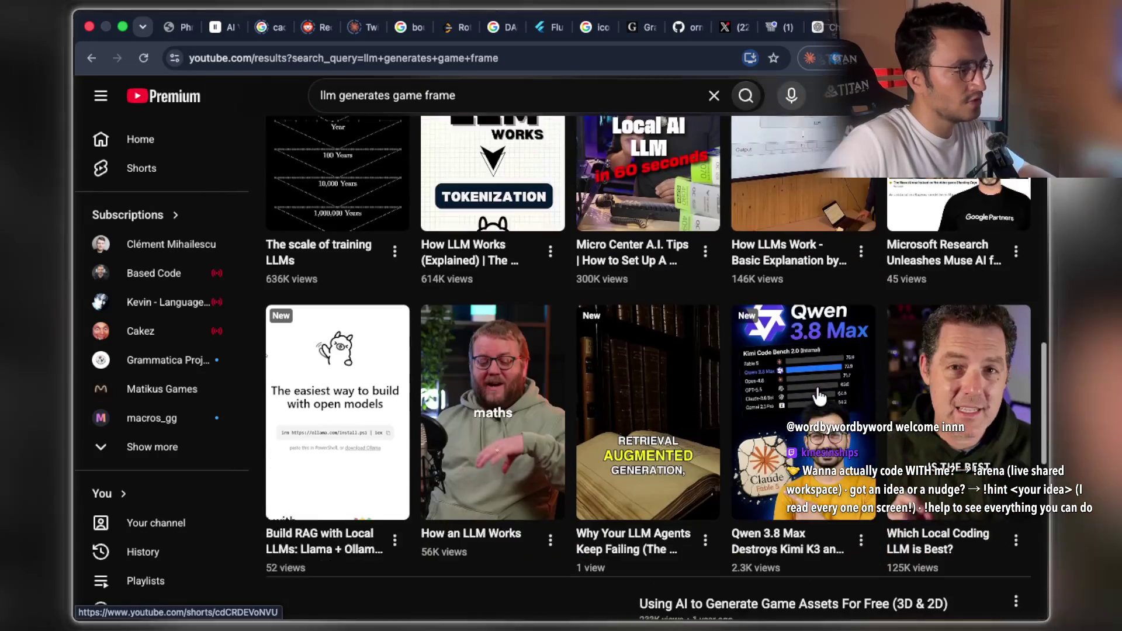
scroll(816, 395, up, 10)
Refine the YouTube search to 'llm generates game frame google' and browse the results
click(511, 94)
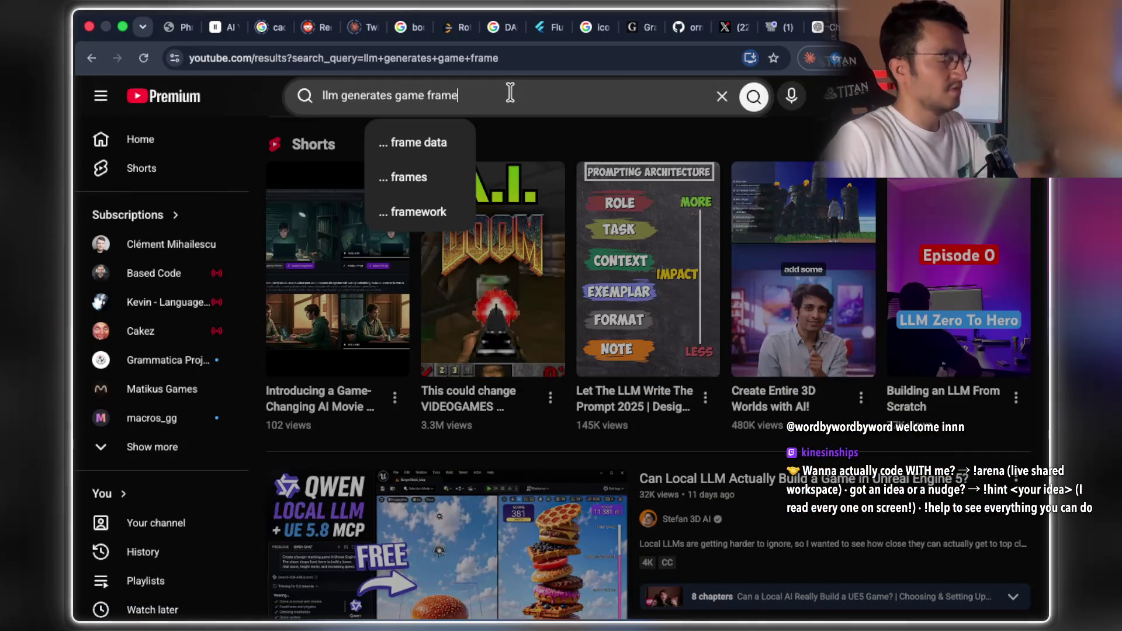
text(google)
key(Return)
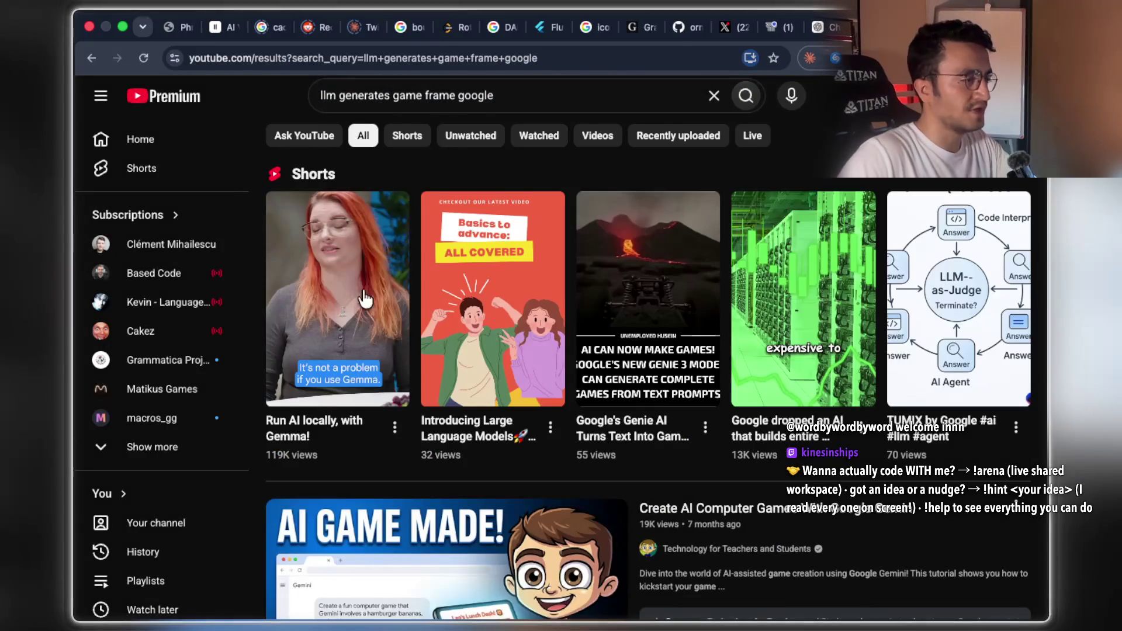
scroll(478, 376, down, 10)
scroll(478, 377, down, 5)
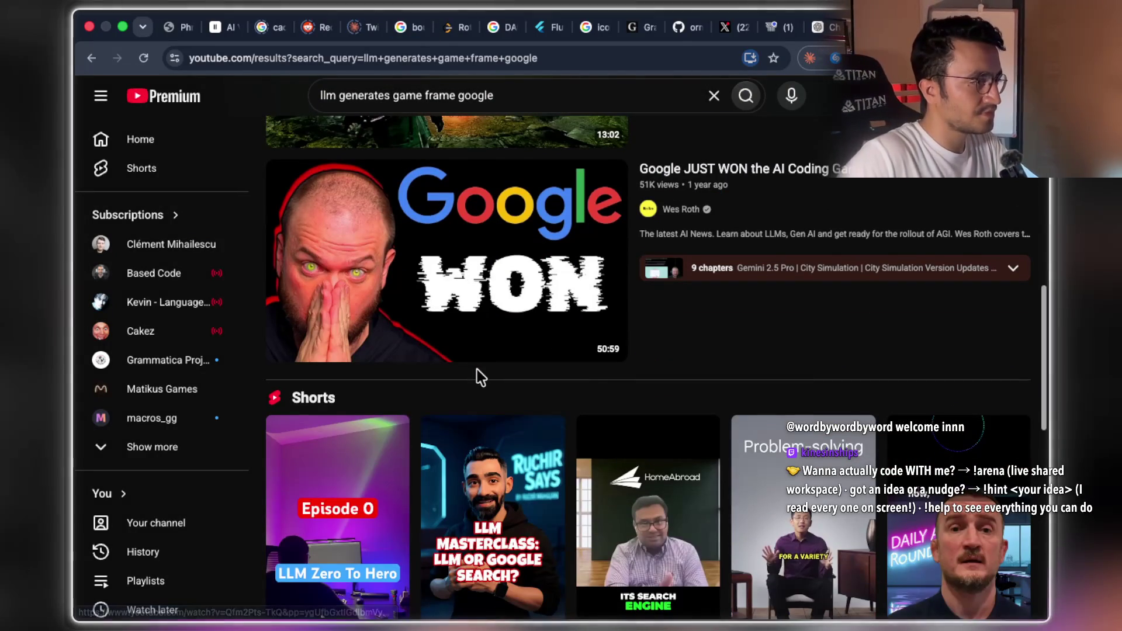
scroll(590, 384, down, 8)
scroll(591, 386, down, 5)
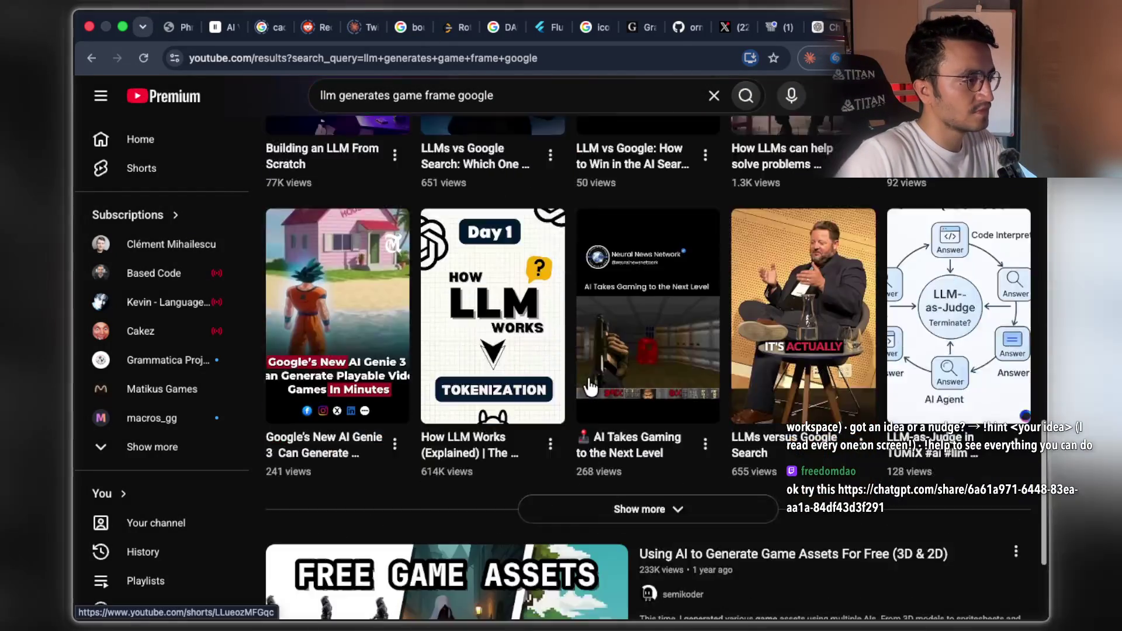
scroll(589, 385, down, 5)
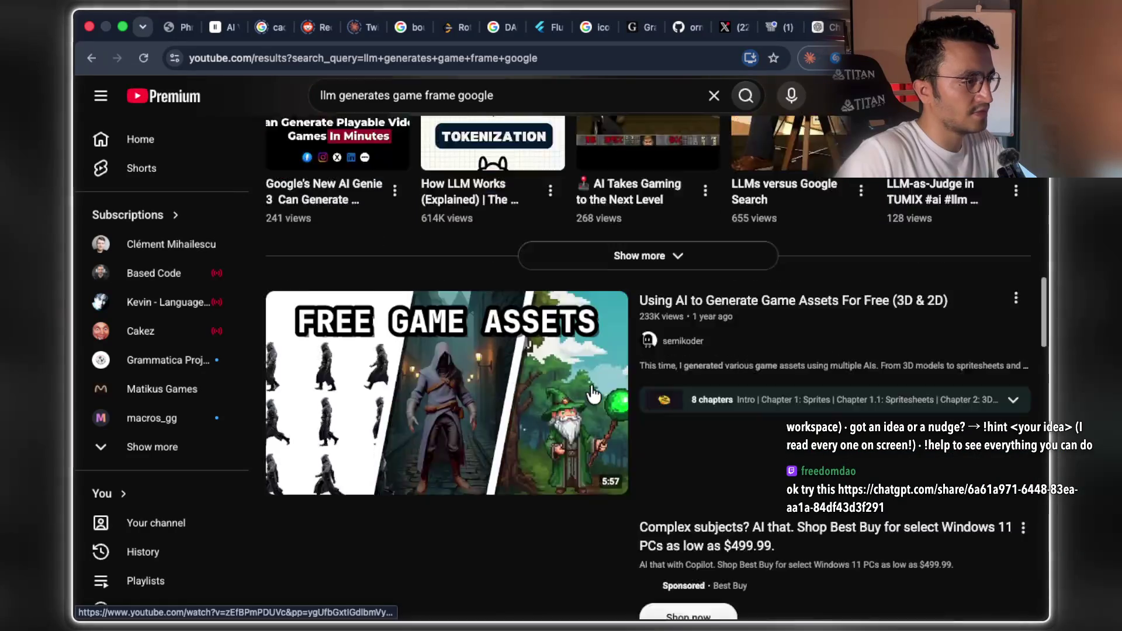
scroll(718, 376, down, 4)
scroll(718, 376, down, 2)
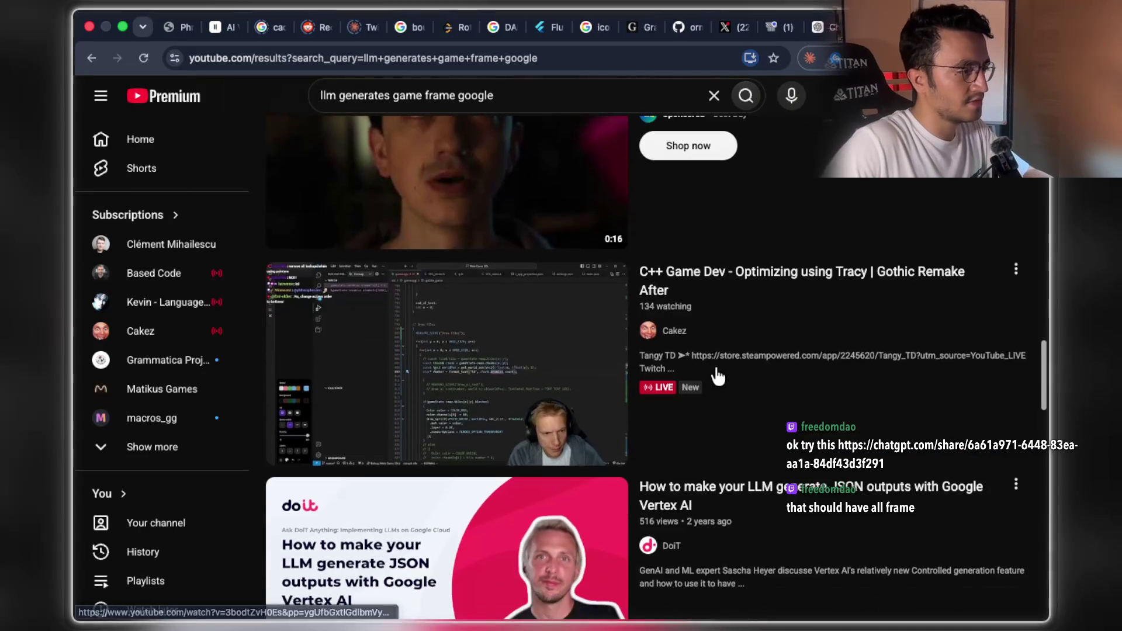
scroll(709, 365, up, 20)
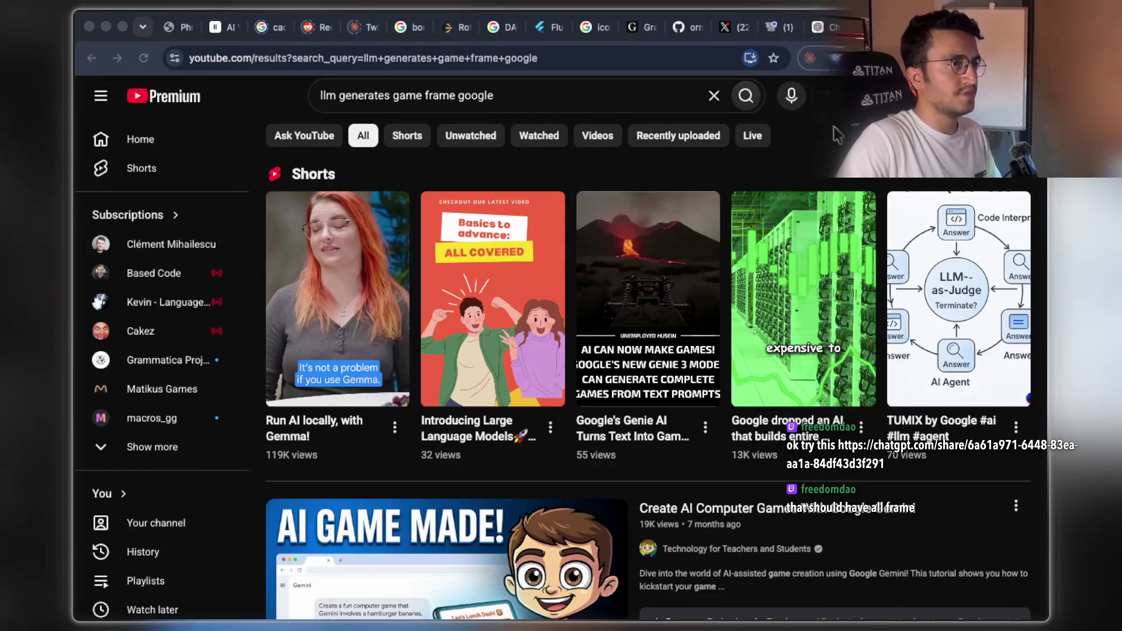
Paste the shared ChatGPT link into a new tab, retrying in a second tab until it opens
key(super+t)
text(ttps://chatgpt.com/share/6a61a971-6448-83ea-aa1a-84df43d3f291)
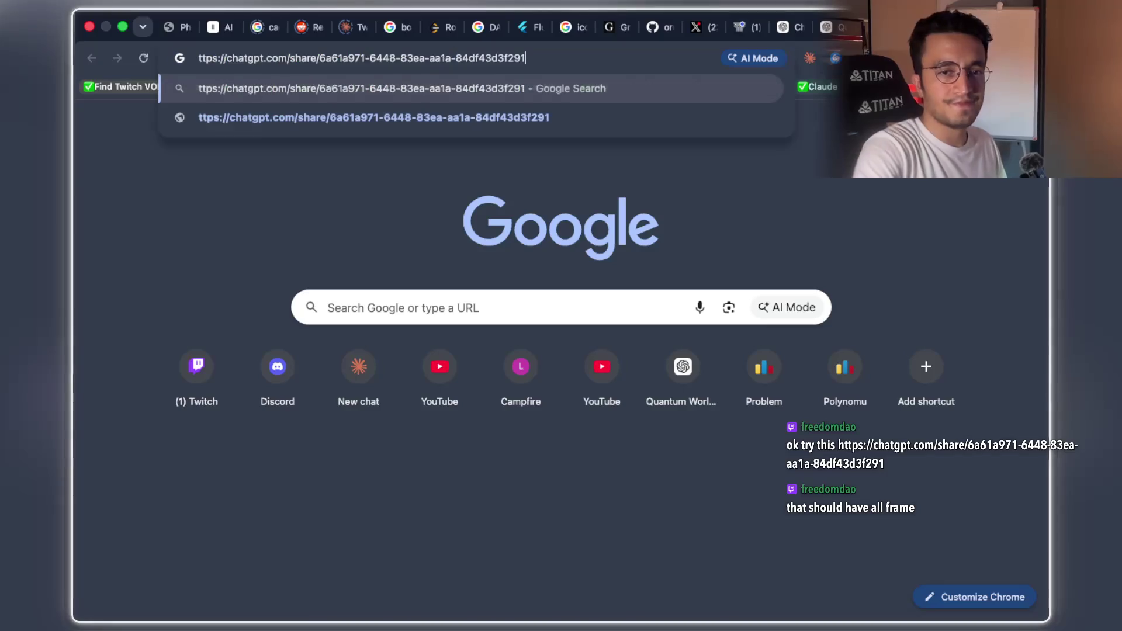
key(Return)
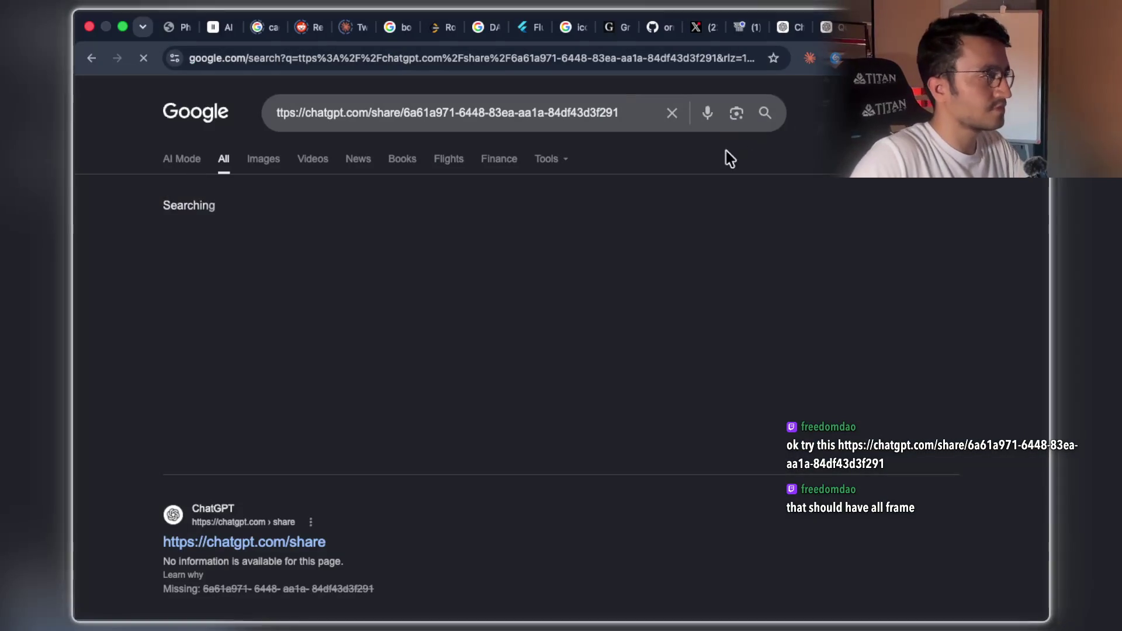
key(super+t)
text(ttps://chatgpt.com/share/6a61a971-6448-83ea-aa1a-84df43d3f291)
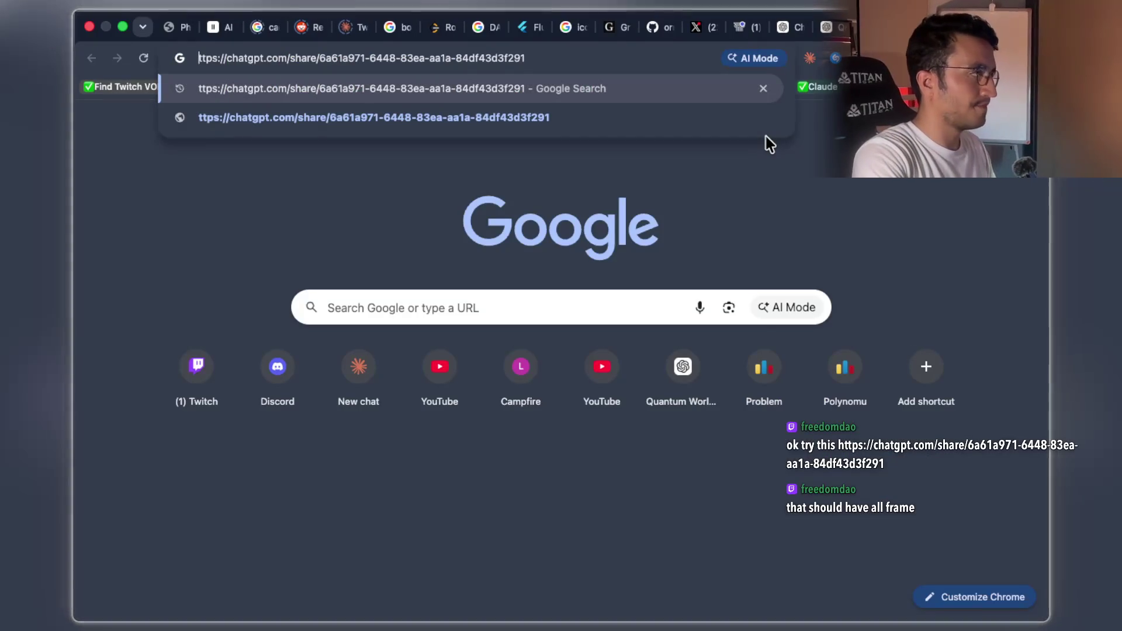
key(Return)
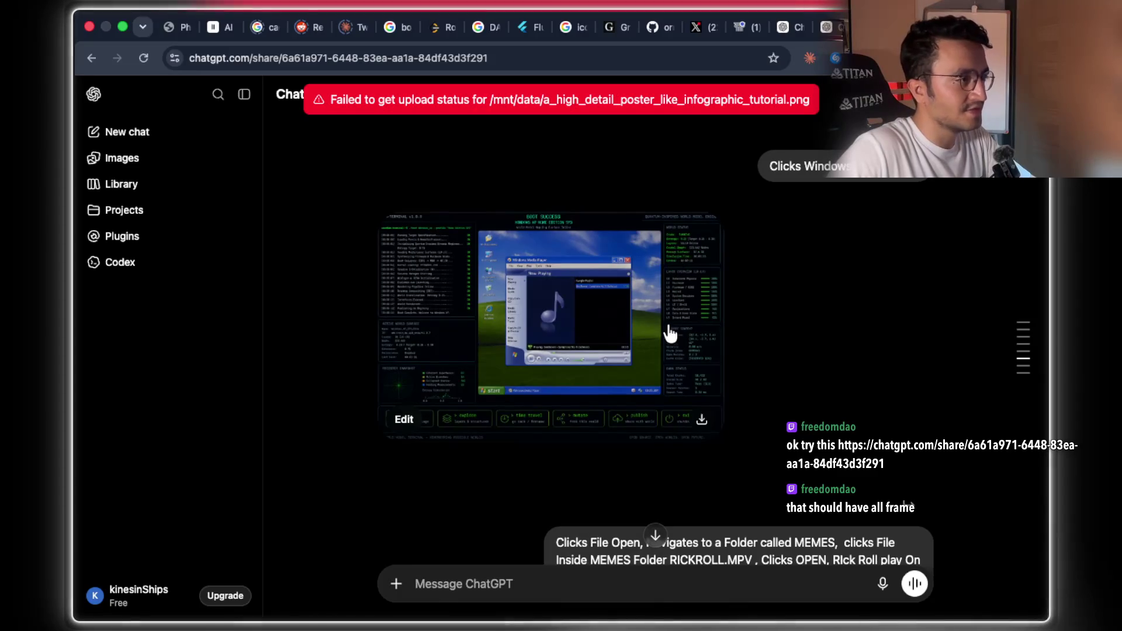
Enlarge the Windows XP terminal image, then highlight the prompt lines about the MEMES folder
click(668, 329)
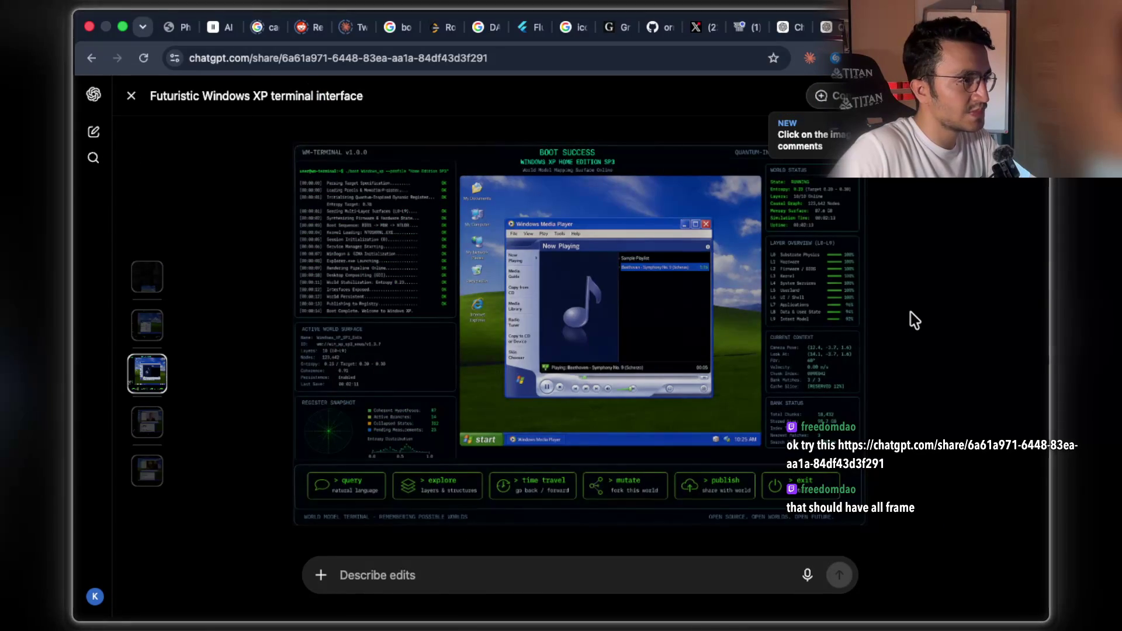
key(Escape)
mouse_move(589, 276)
mouse_down()
mouse_move(810, 286)
mouse_move(886, 275)
mouse_up()
drag(582, 289, 911, 289)
Scroll to the Rickroll terminal image, view it enlarged, and continue to the next prompt
scroll(726, 317, down, 4)
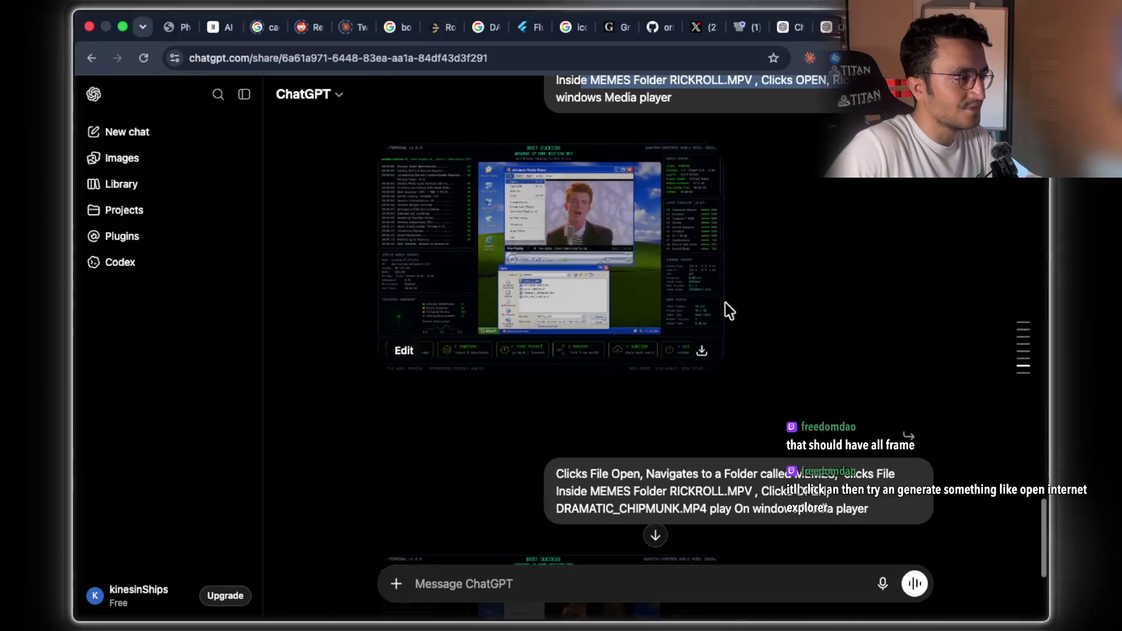
click(602, 313)
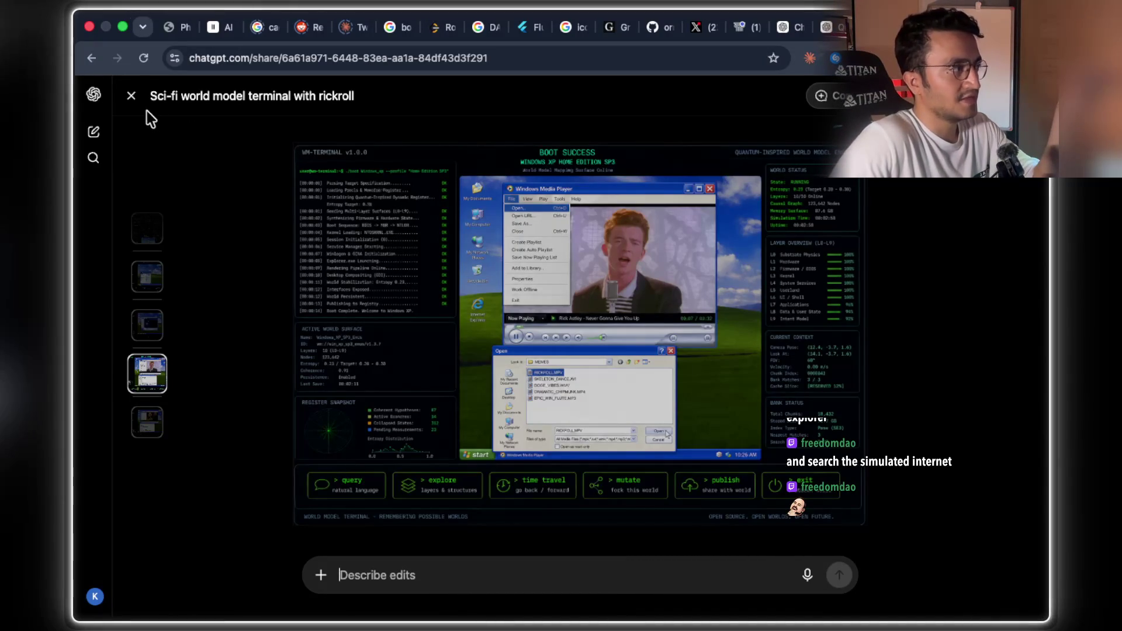
click(131, 96)
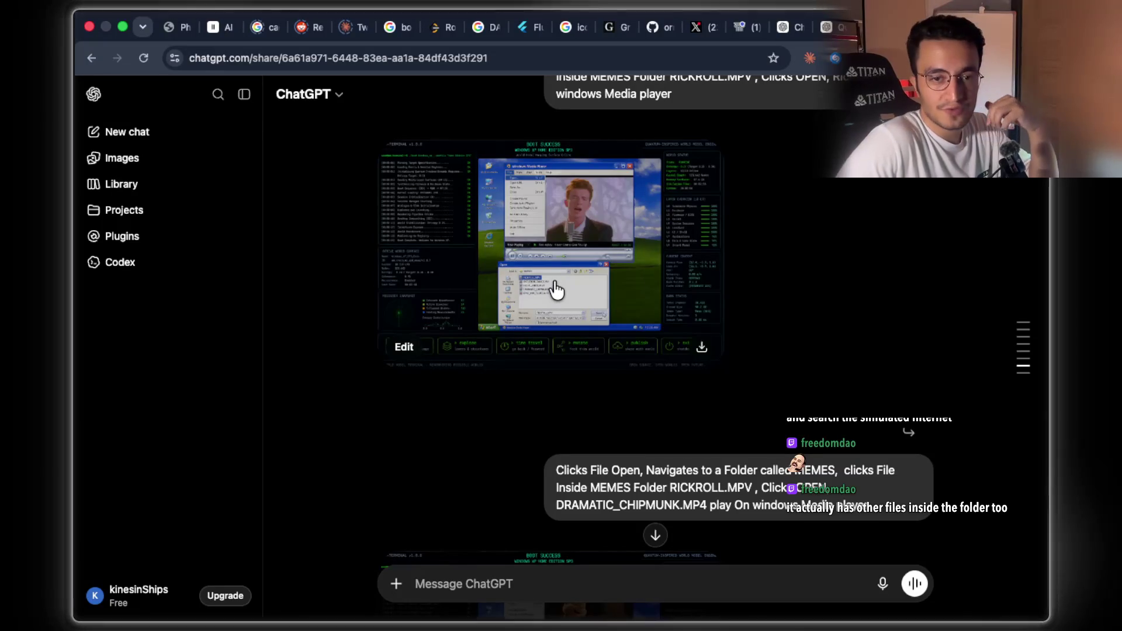
scroll(559, 289, down, 5)
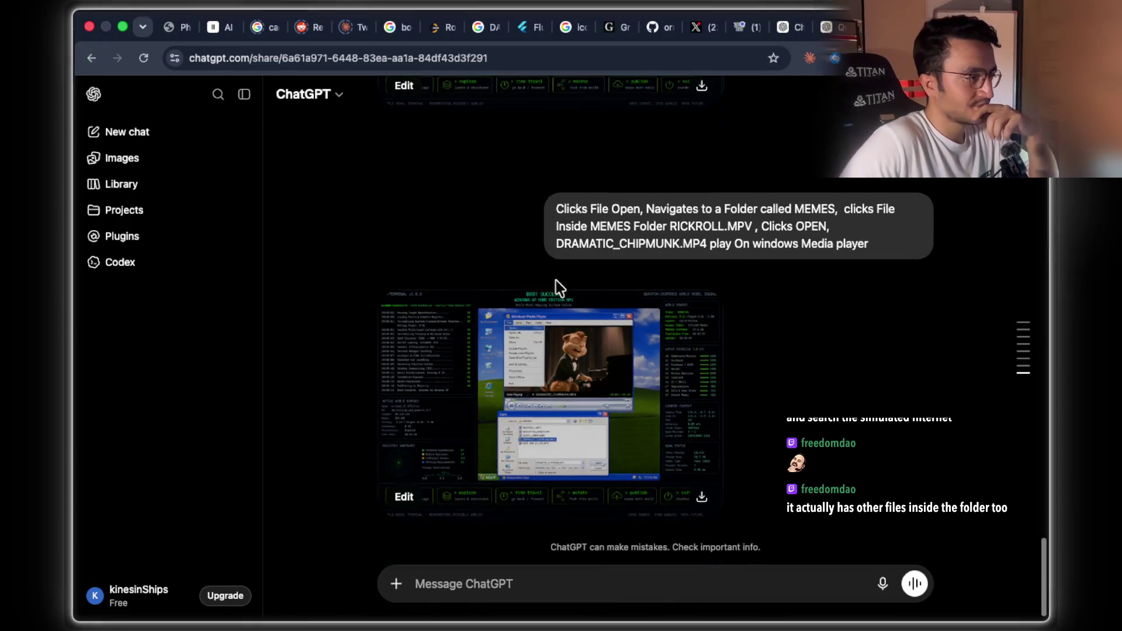
View the chipmunk image full-size, then return to the chat
click(559, 368)
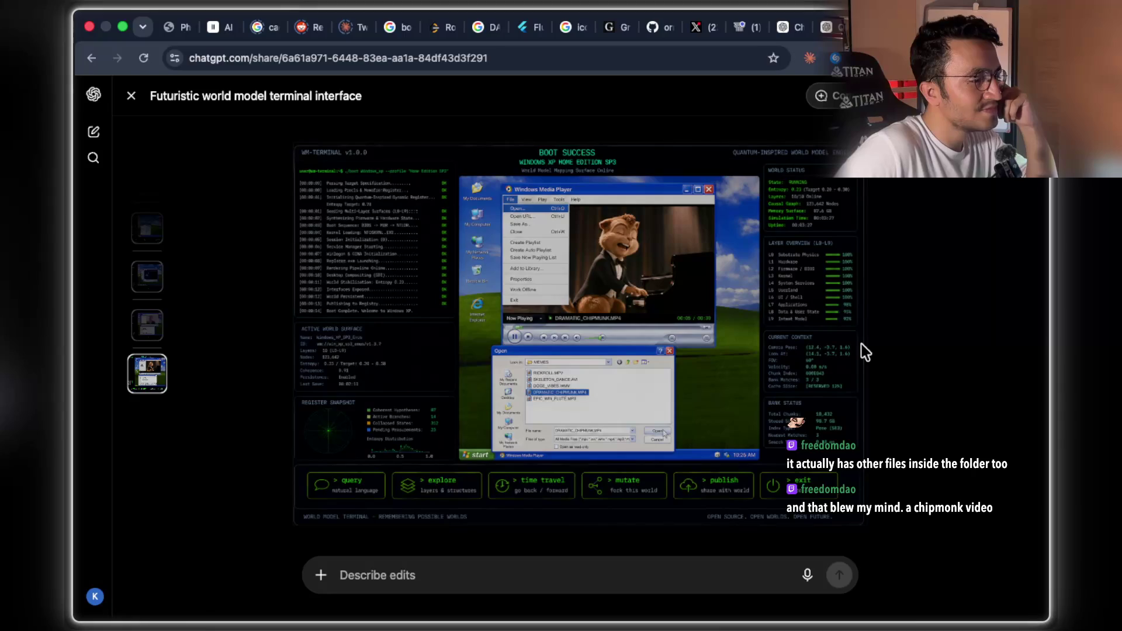
click(130, 96)
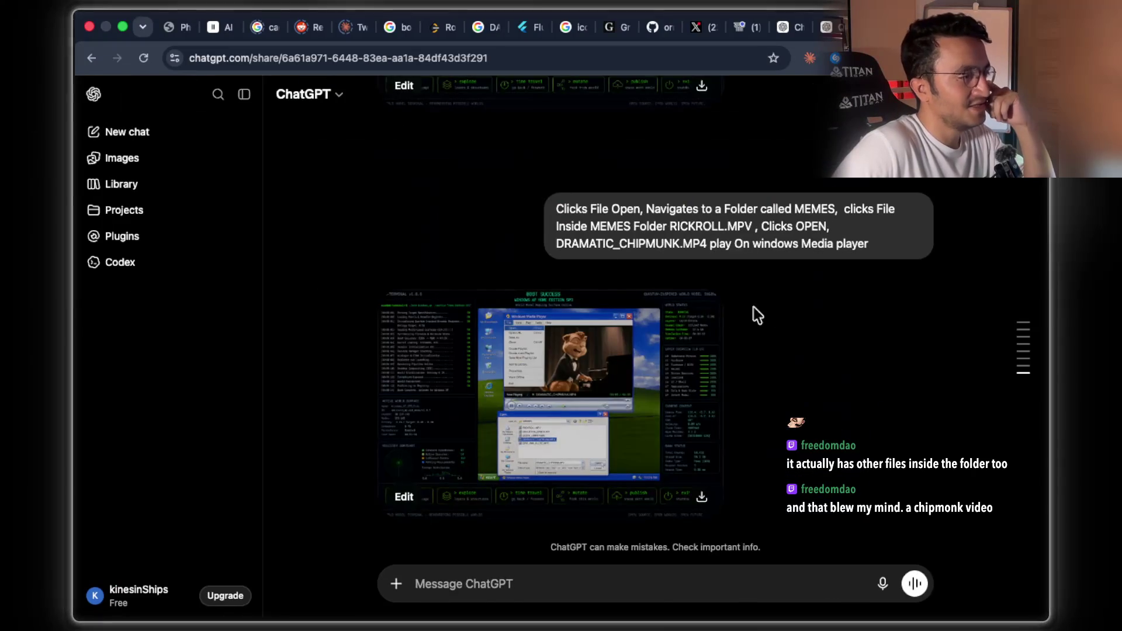
scroll(832, 320, up, 5)
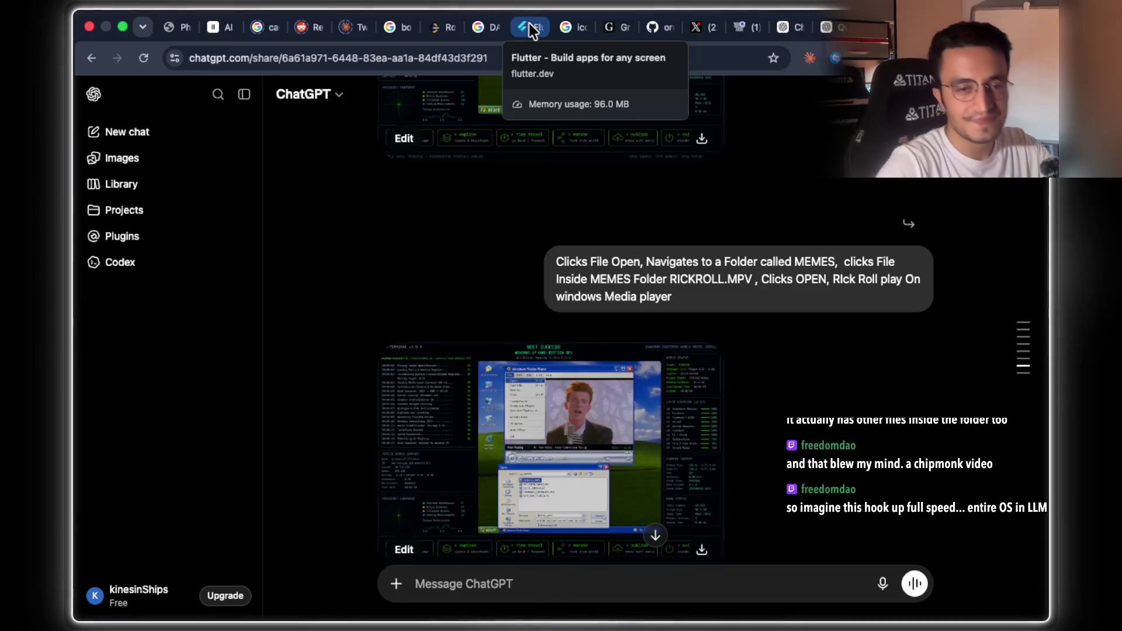
Scroll the chat, then move via the Google results tab to the Arena chat
mouse_move(527, 11)
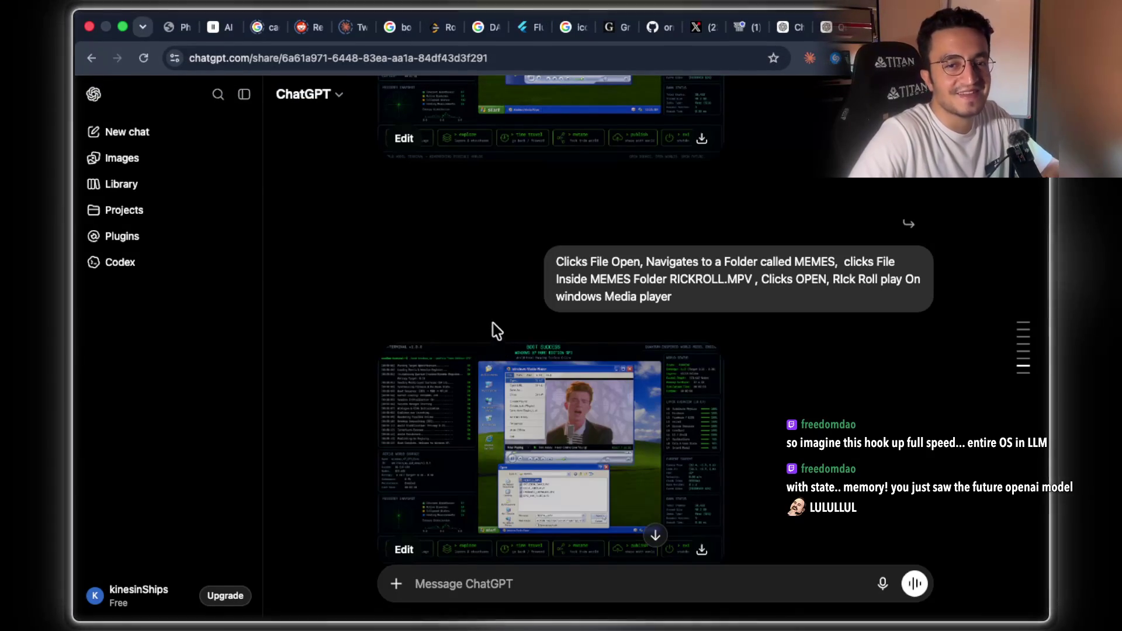
scroll(603, 390, down, 20)
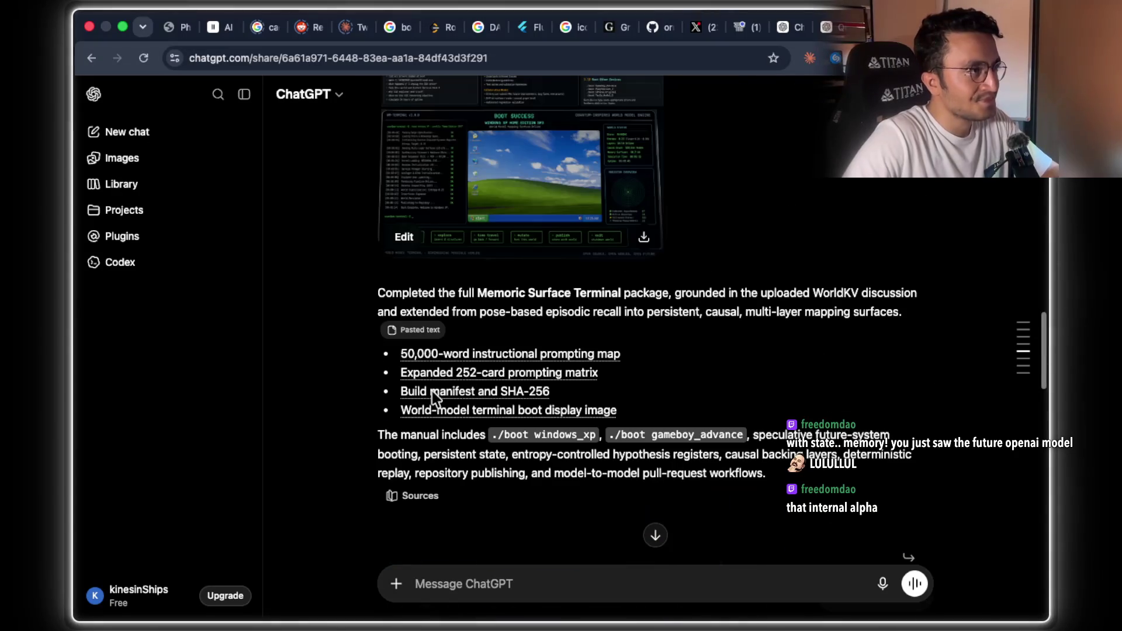
click(805, 28)
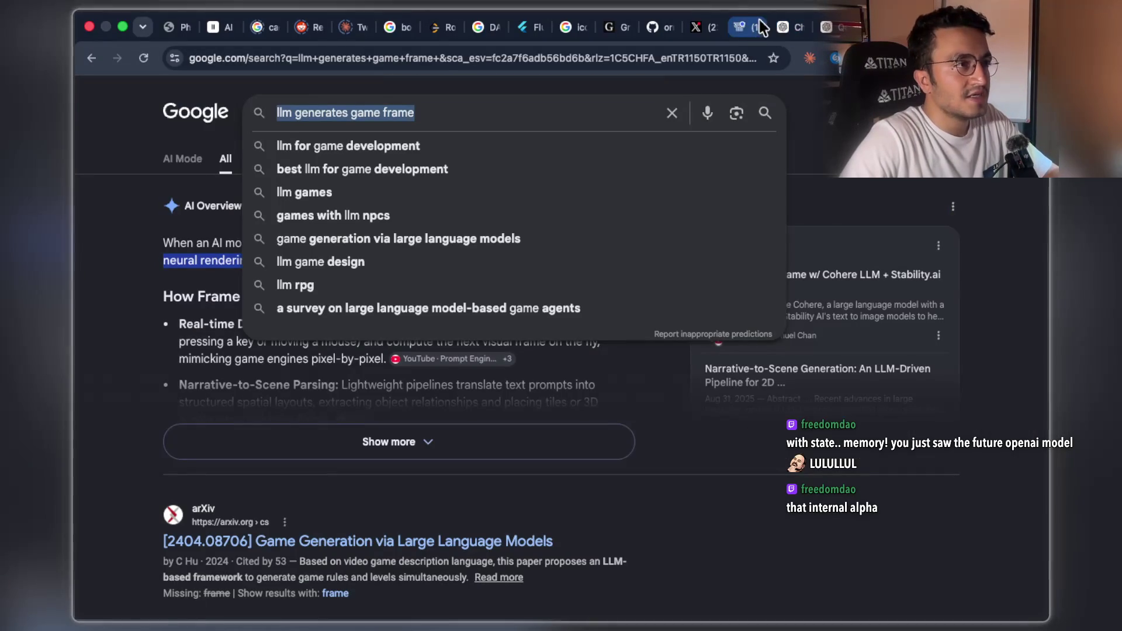
click(759, 27)
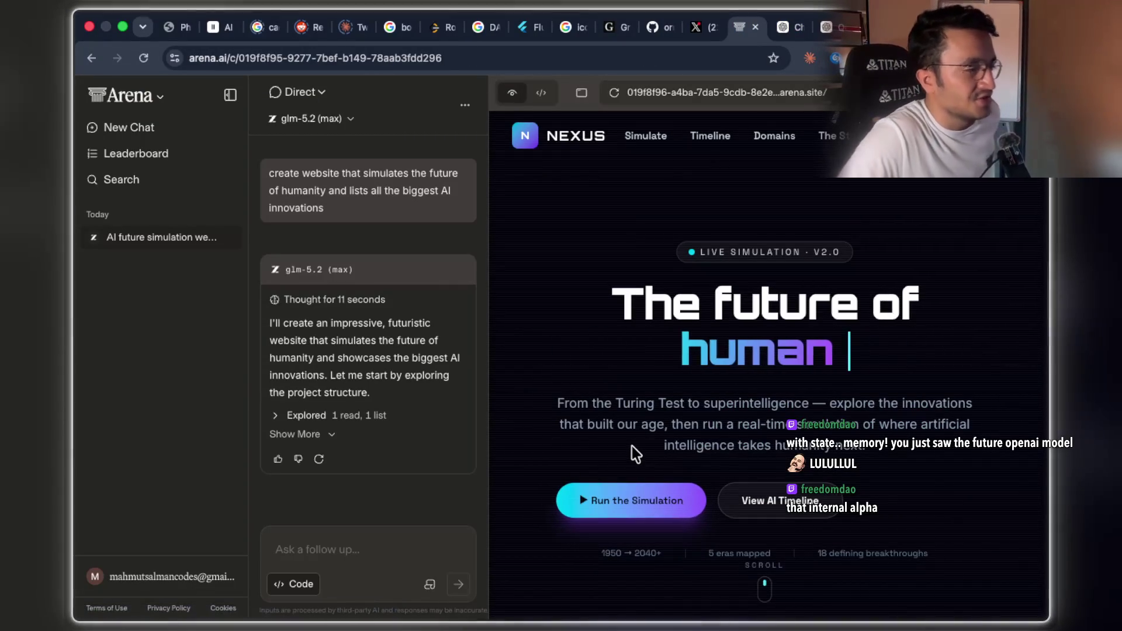
Scroll down through the NEXUS preview to its AI timeline cards
scroll(633, 446, down, 9)
scroll(695, 387, down, 5)
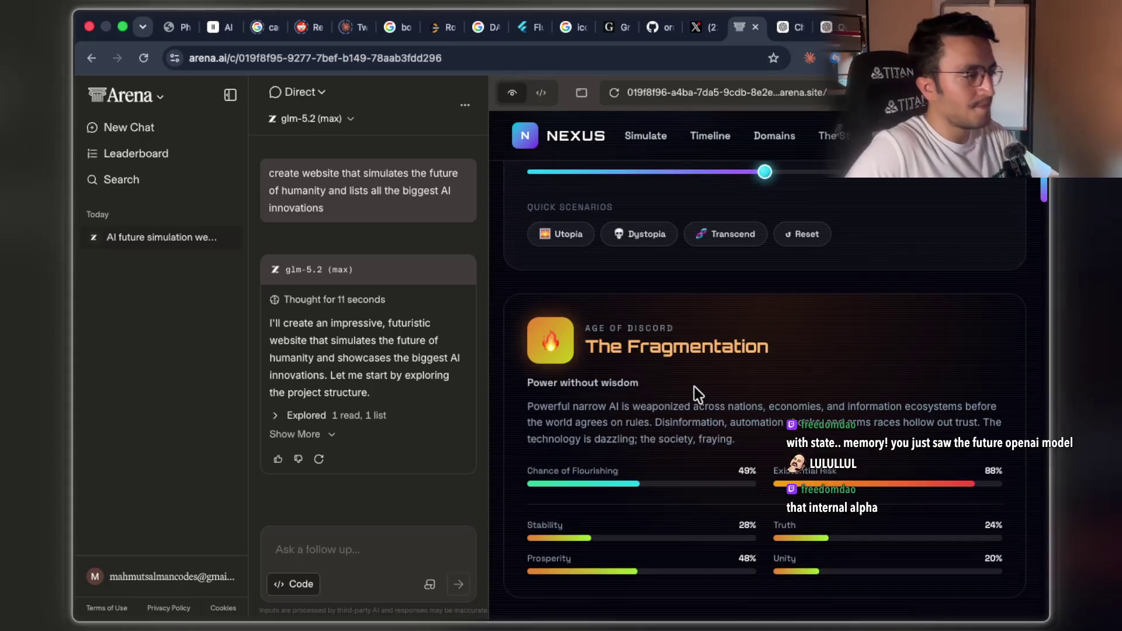
scroll(694, 387, down, 5)
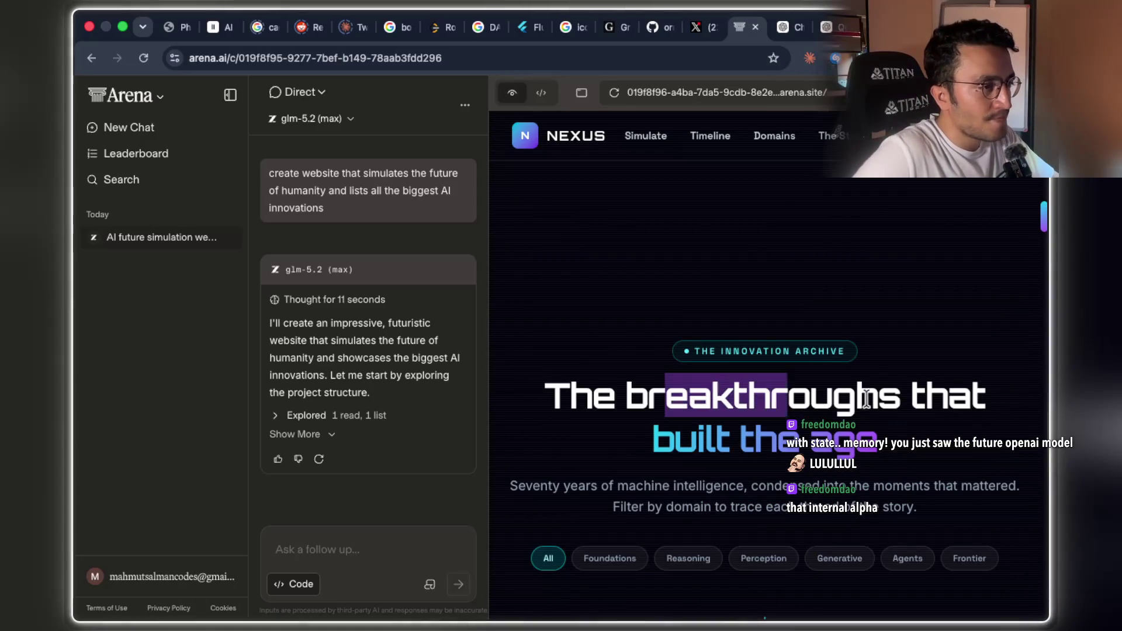
scroll(884, 398, down, 5)
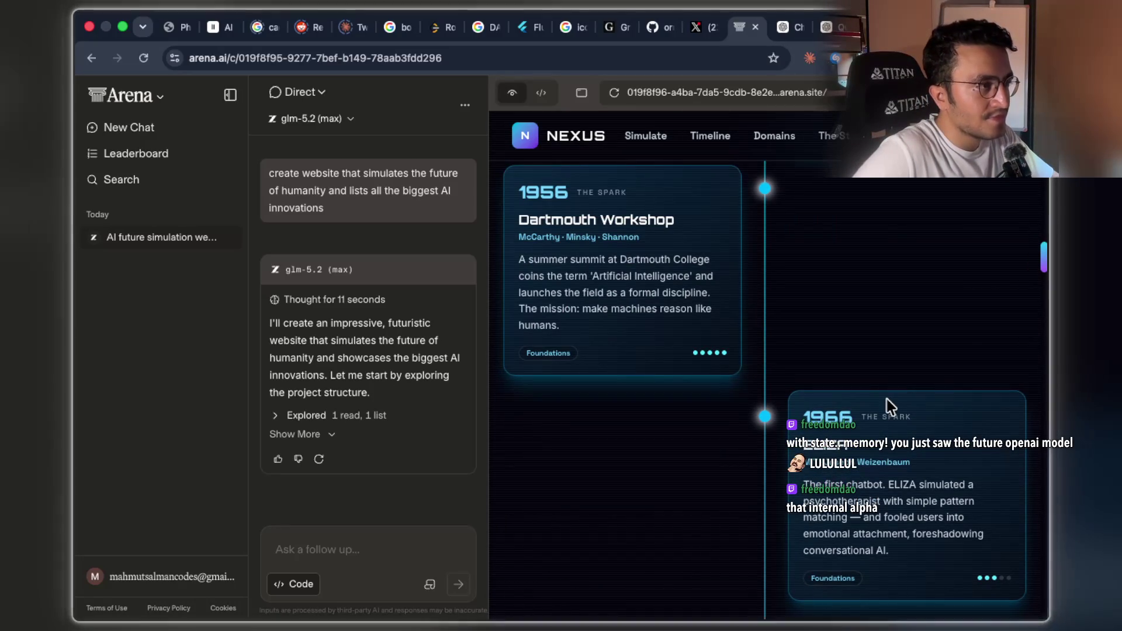
scroll(885, 399, up, 2)
scroll(886, 399, down, 10)
scroll(886, 398, down, 6)
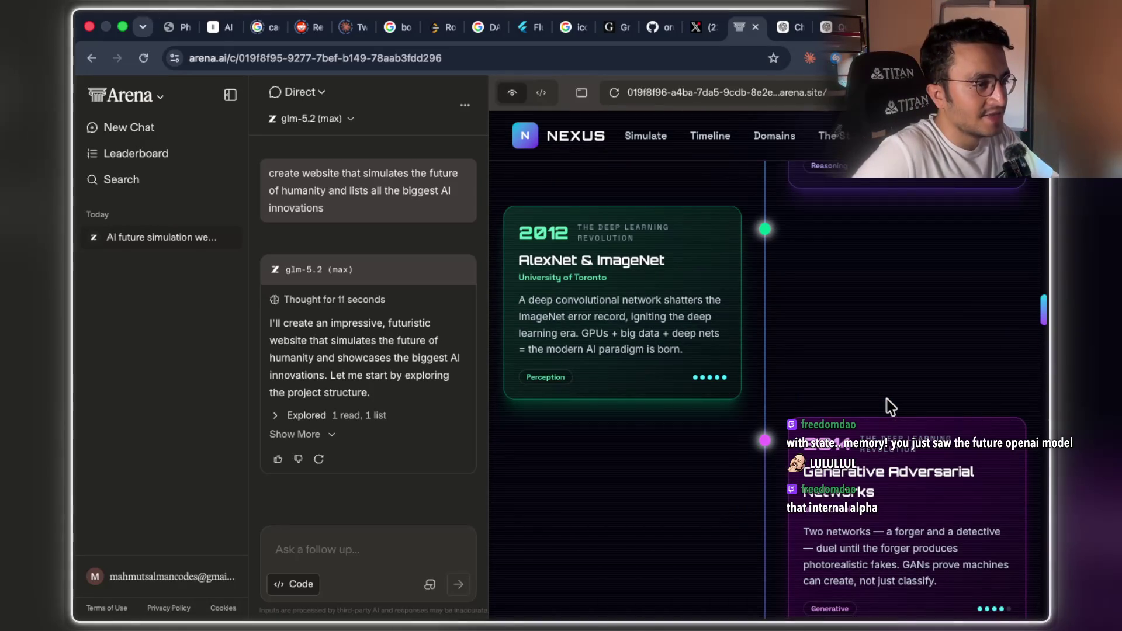
scroll(886, 398, down, 4)
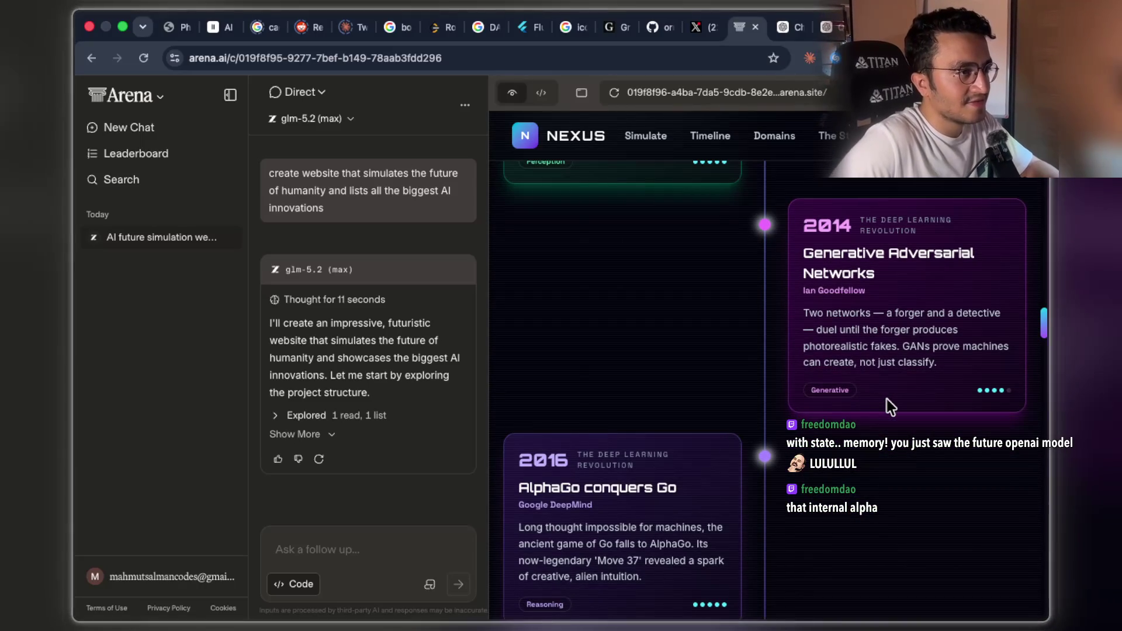
scroll(885, 399, down, 3)
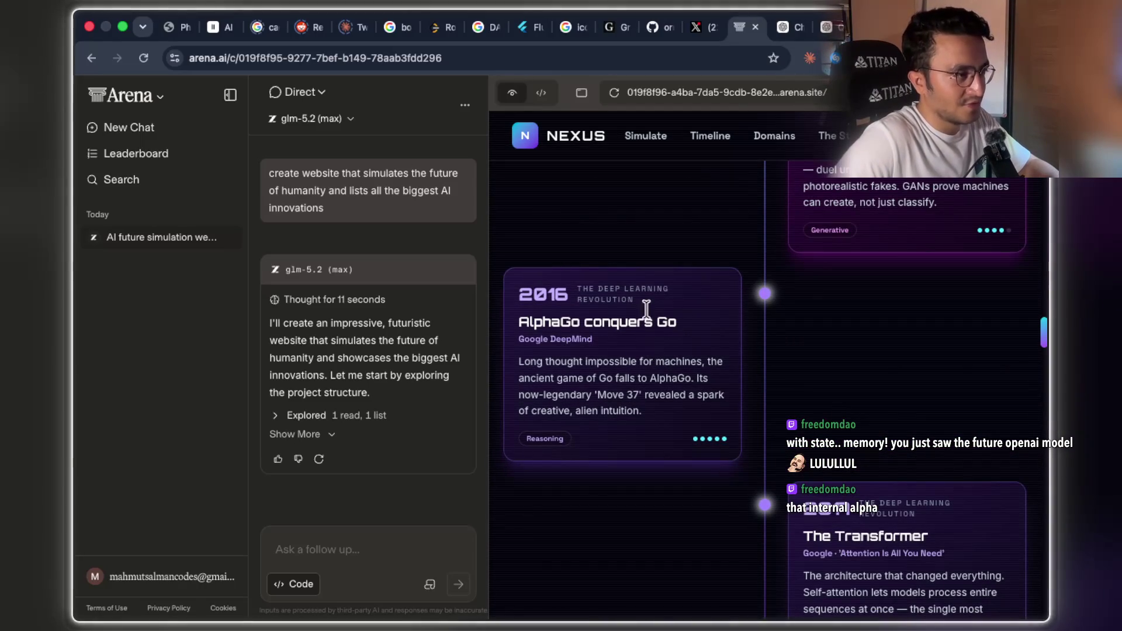
scroll(692, 355, down, 4)
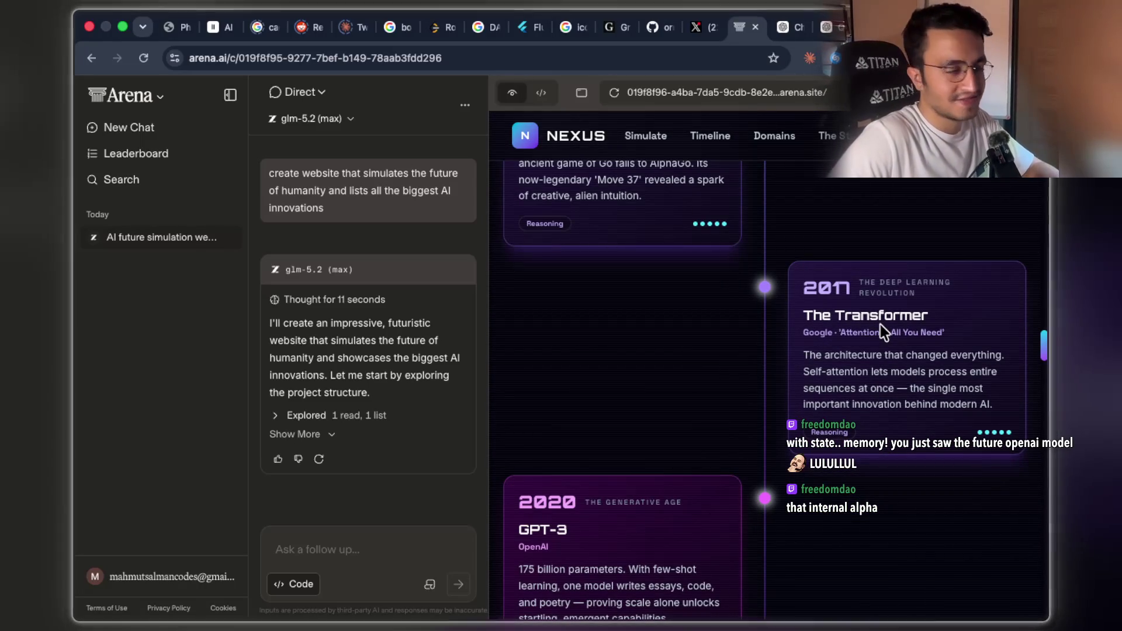
scroll(880, 324, down, 3)
scroll(740, 357, down, 5)
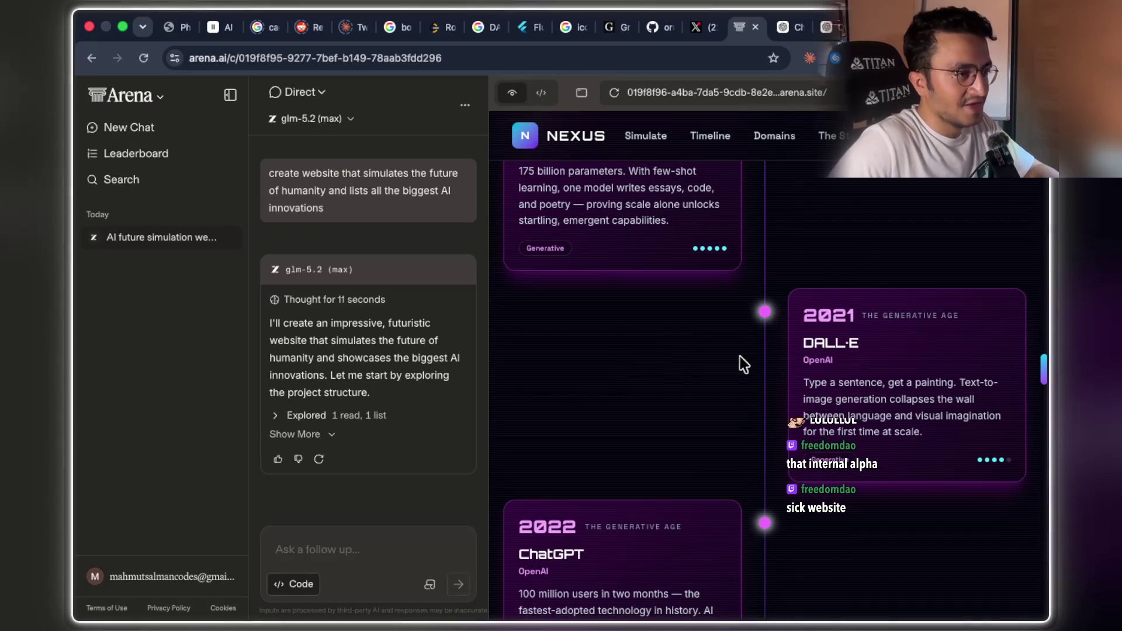
scroll(839, 361, down, 7)
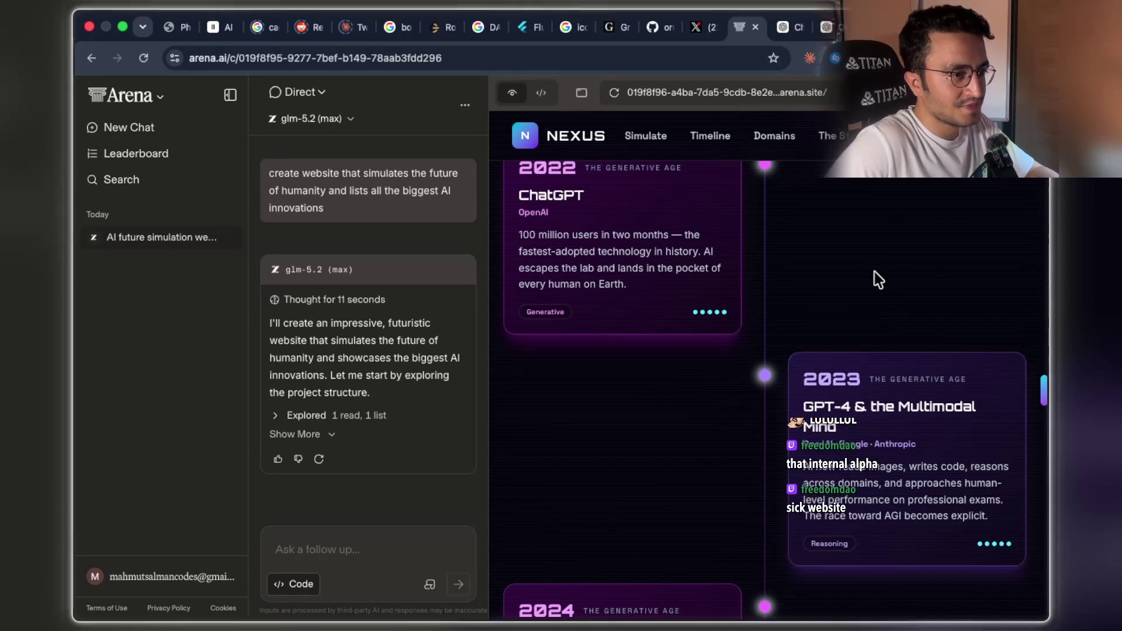
scroll(874, 271, down, 5)
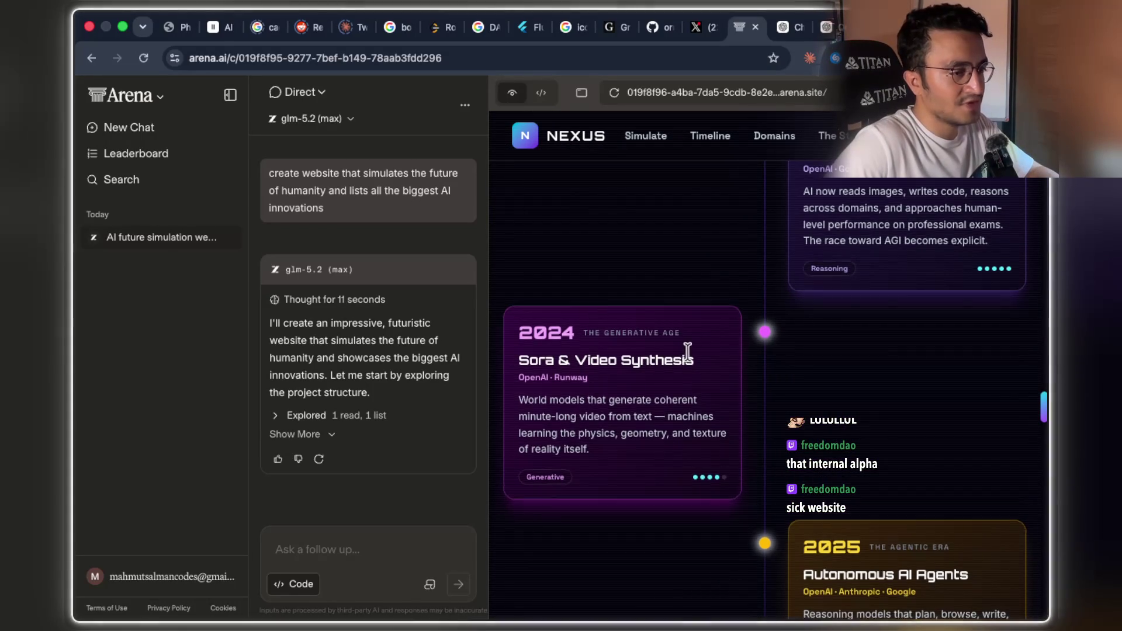
scroll(726, 355, down, 2)
scroll(923, 465, down, 5)
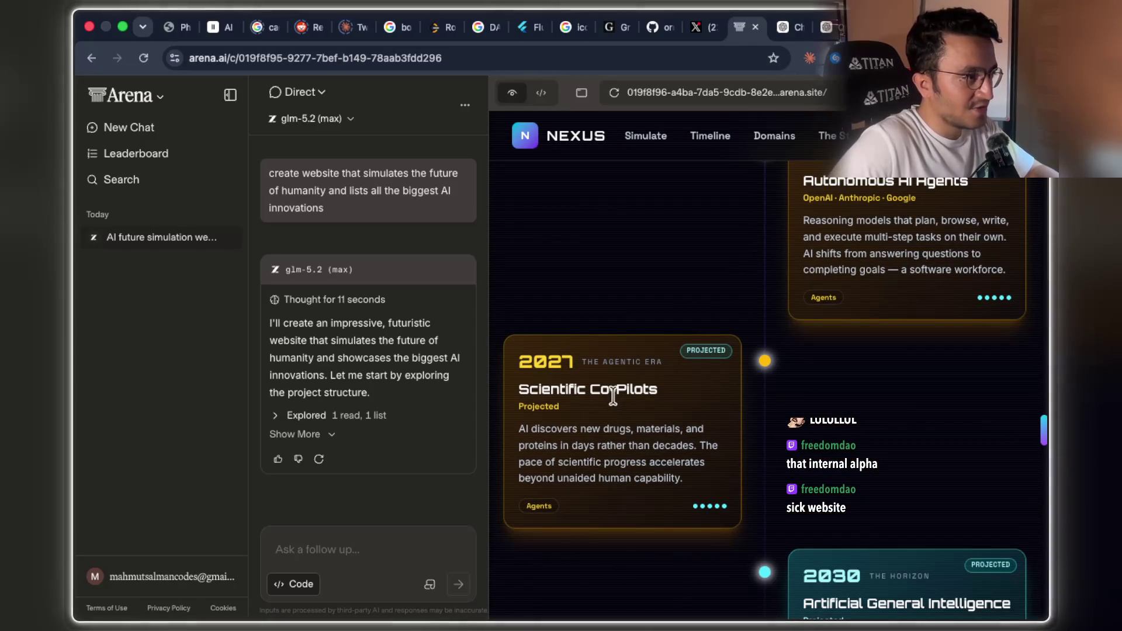
Highlight the 2027 'Scientific Co-Pilots' card title and its description phrases
drag(591, 390, 651, 383)
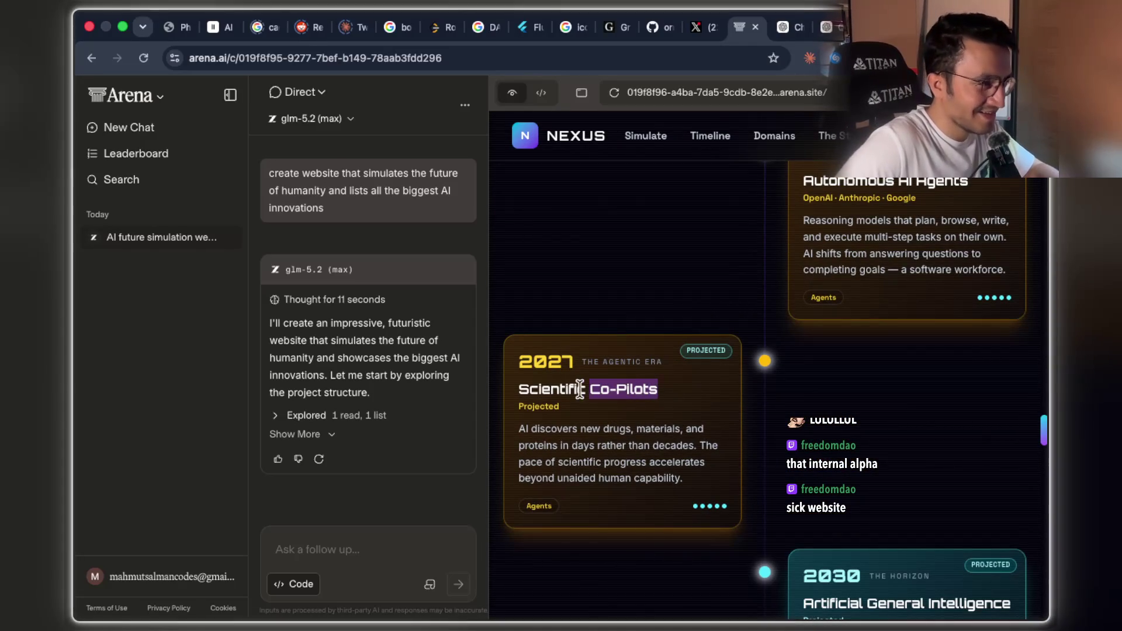
drag(579, 388, 507, 381)
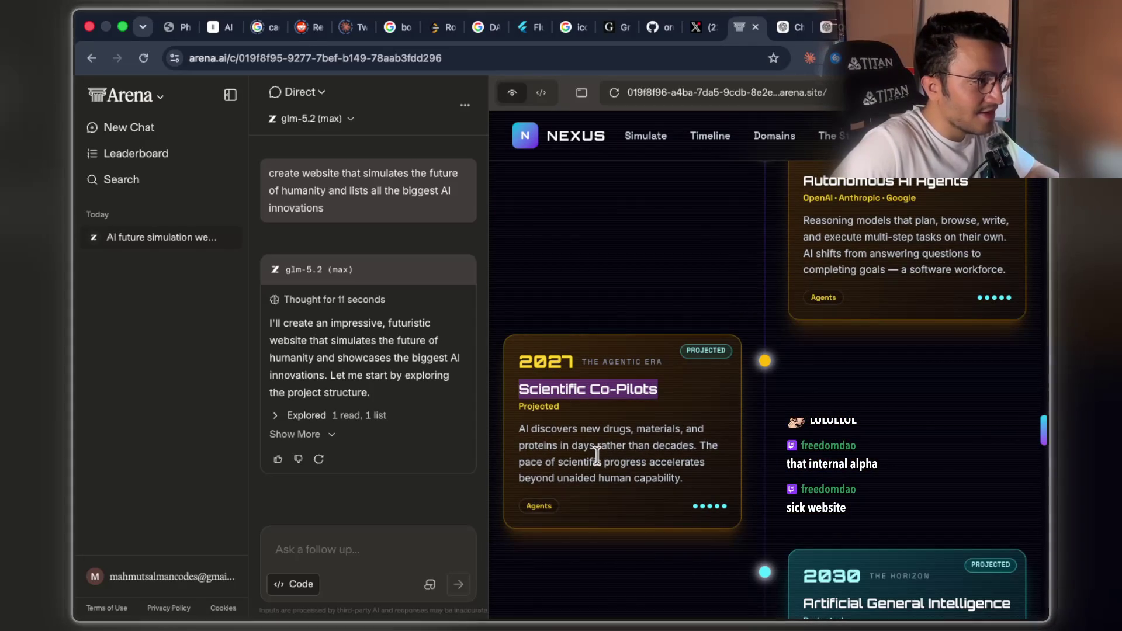
click(578, 425)
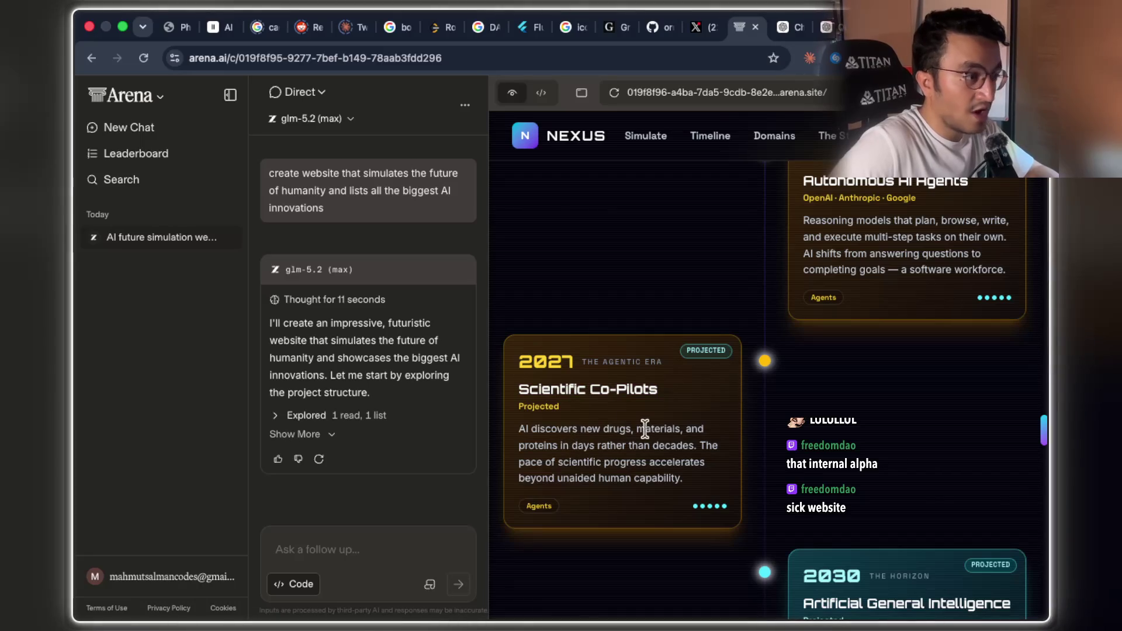
drag(583, 446, 698, 445)
drag(552, 464, 691, 467)
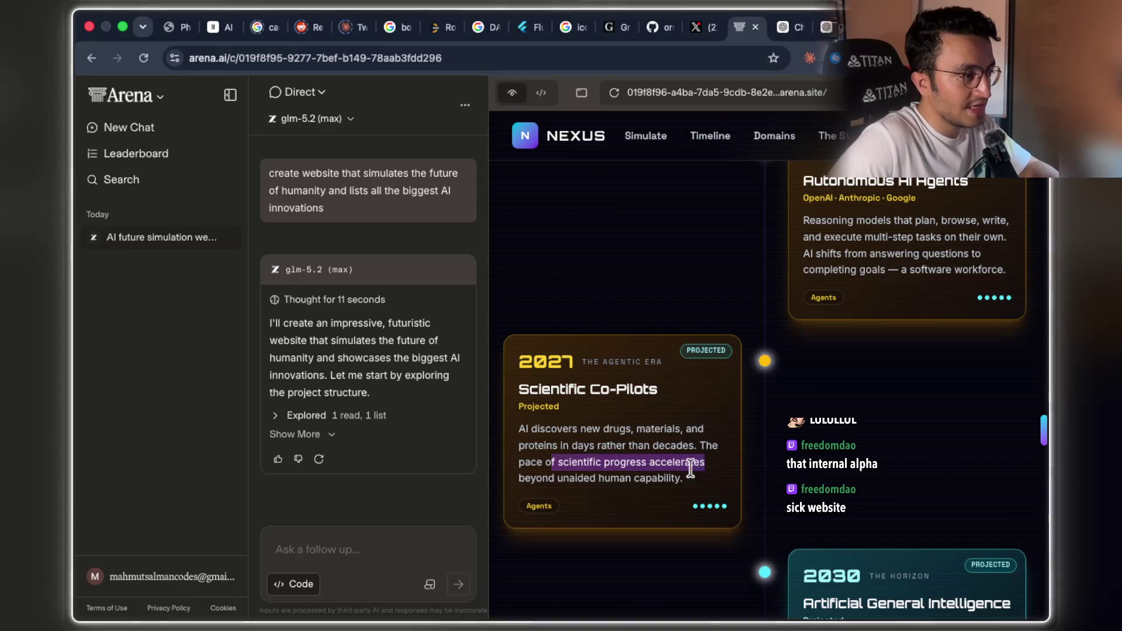
mouse_move(548, 481)
mouse_down()
mouse_move(683, 480)
mouse_move(671, 465)
mouse_up()
scroll(823, 391, down, 3)
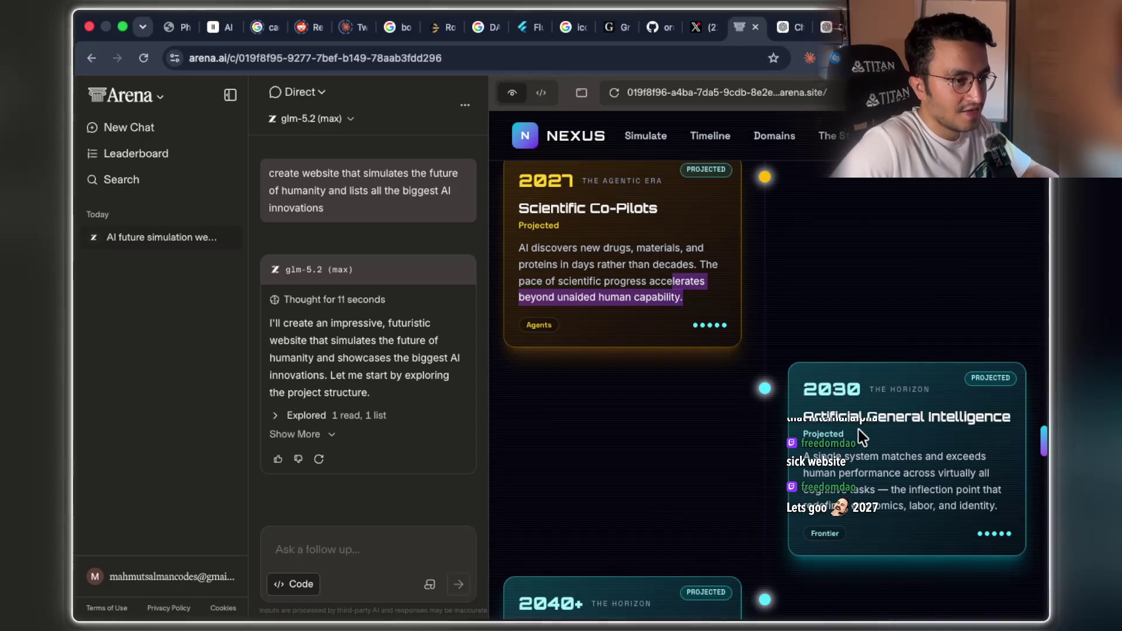
scroll(934, 311, down, 1)
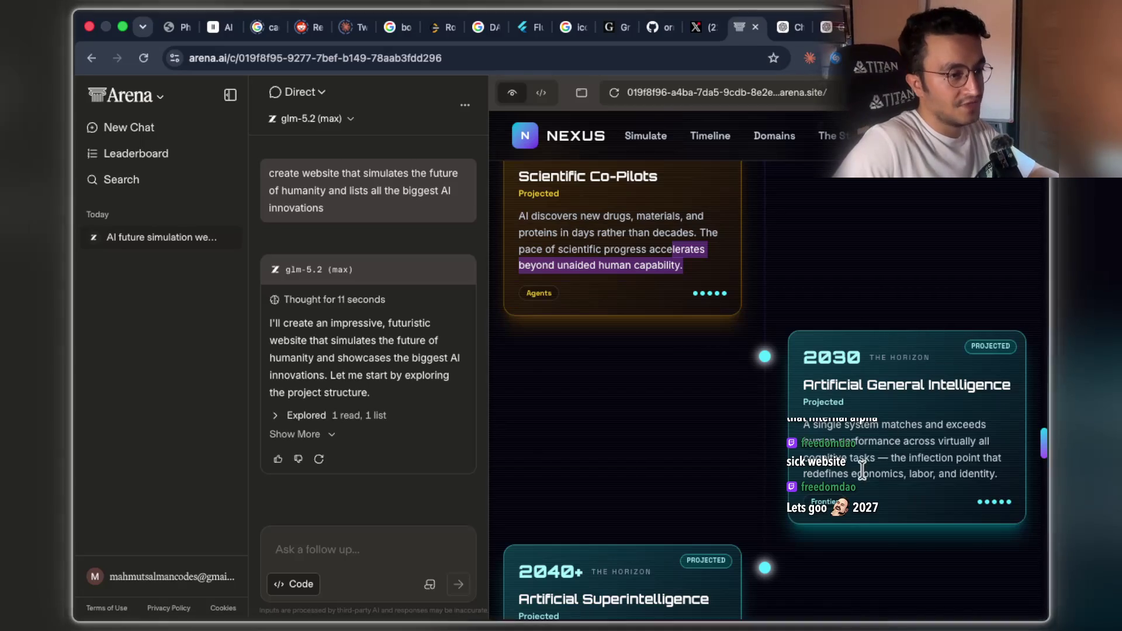
Highlight the AGI card's opening description and the word 'identity'
mouse_move(878, 456)
mouse_down()
mouse_move(935, 442)
mouse_move(1014, 399)
mouse_up()
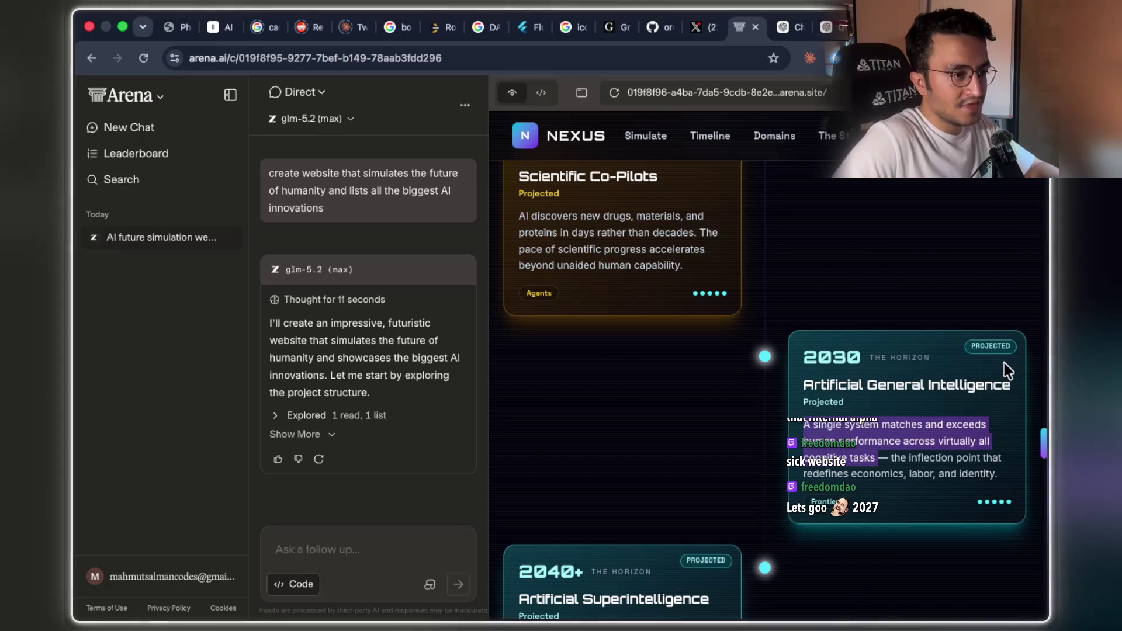
double_click(978, 473)
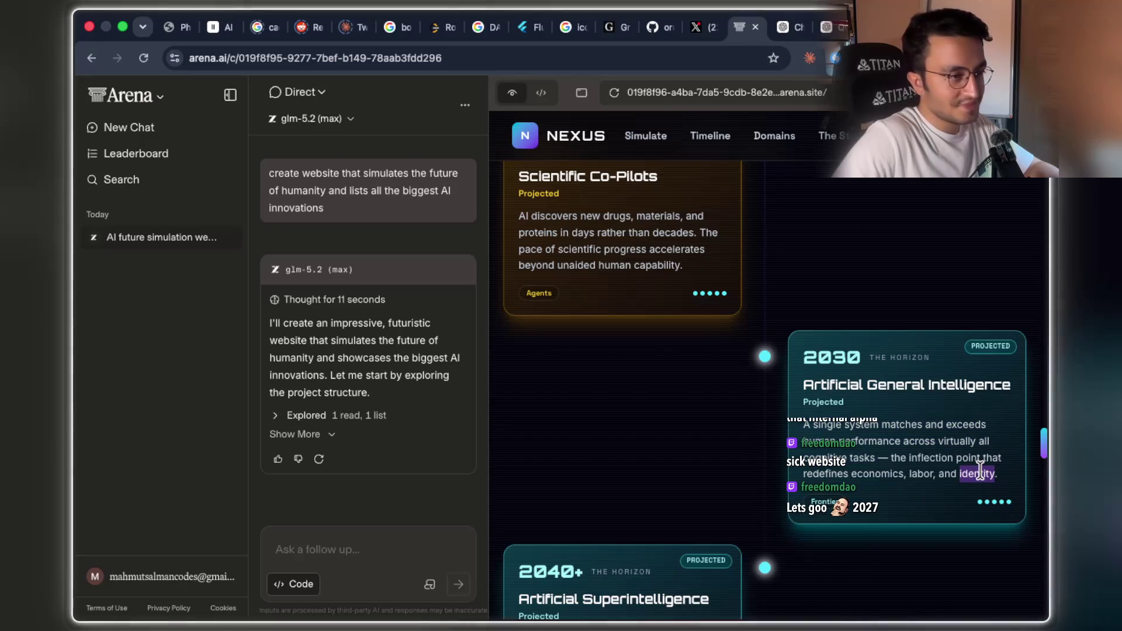
scroll(850, 390, up, 2)
mouse_move(745, 20)
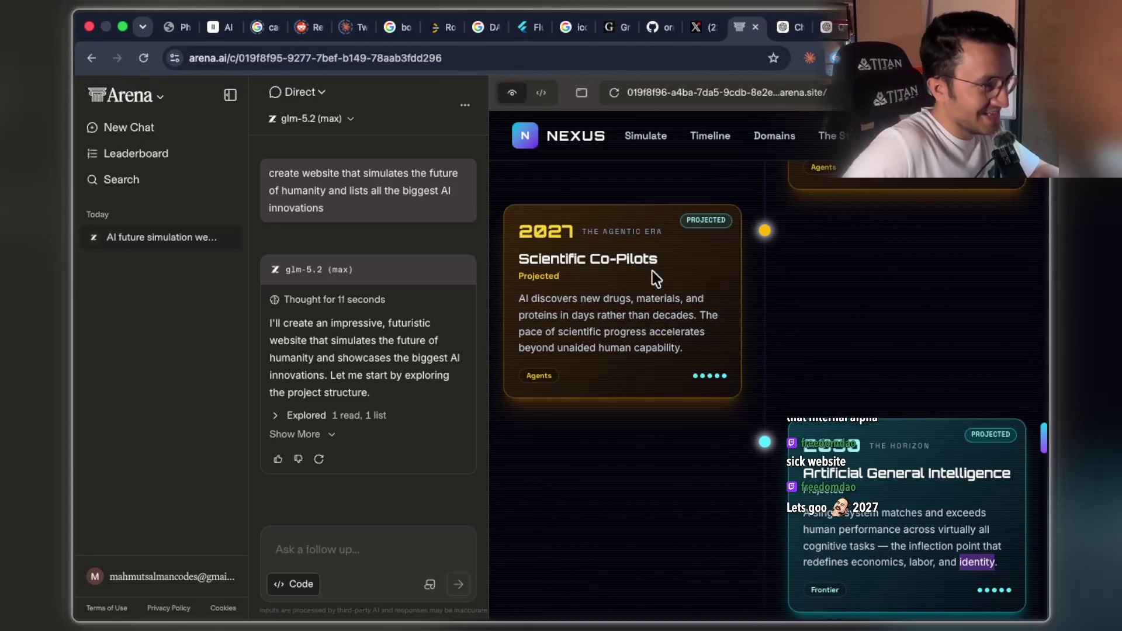
scroll(946, 380, down, 4)
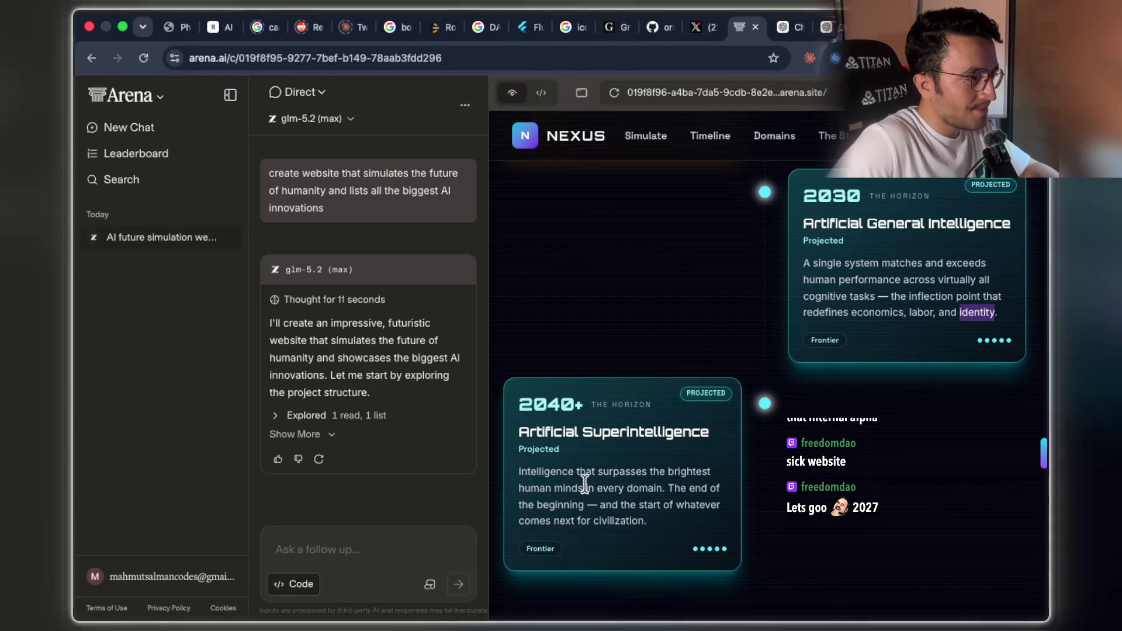
Highlight the 2040+ card description and the 'How AI rewrites every pillar' heading, then scroll back up
drag(601, 479, 697, 474)
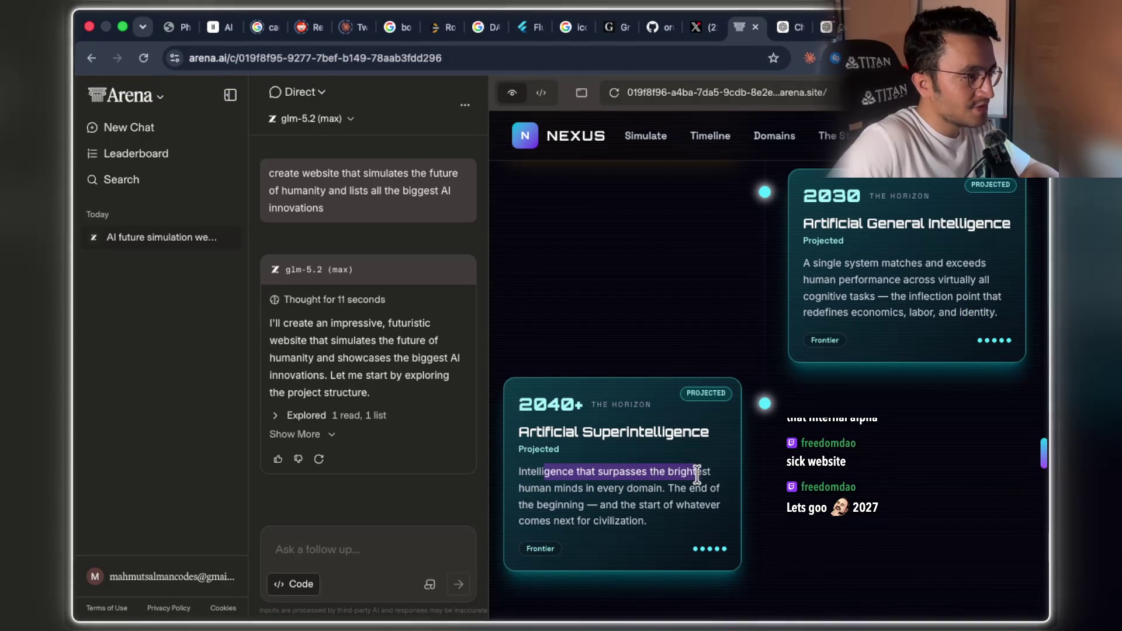
drag(572, 487, 664, 496)
click(664, 488)
drag(598, 505, 685, 506)
drag(560, 521, 634, 521)
scroll(735, 489, down, 5)
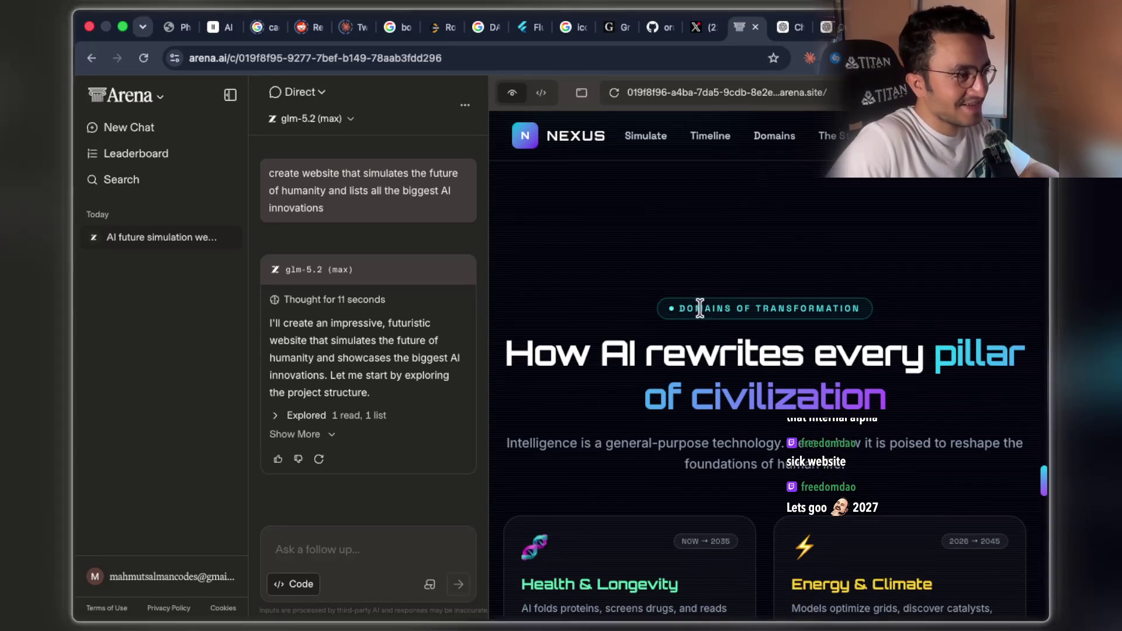
mouse_move(603, 353)
mouse_down()
mouse_move(859, 356)
mouse_move(885, 397)
mouse_up()
scroll(886, 397, down, 10)
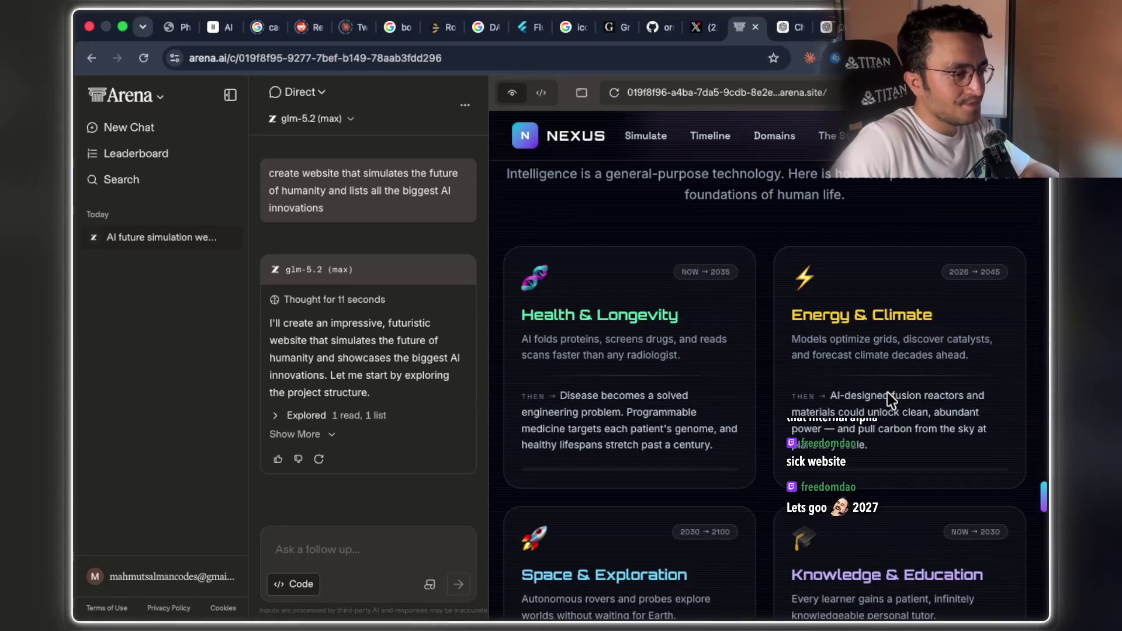
scroll(888, 394, up, 6)
scroll(889, 393, up, 15)
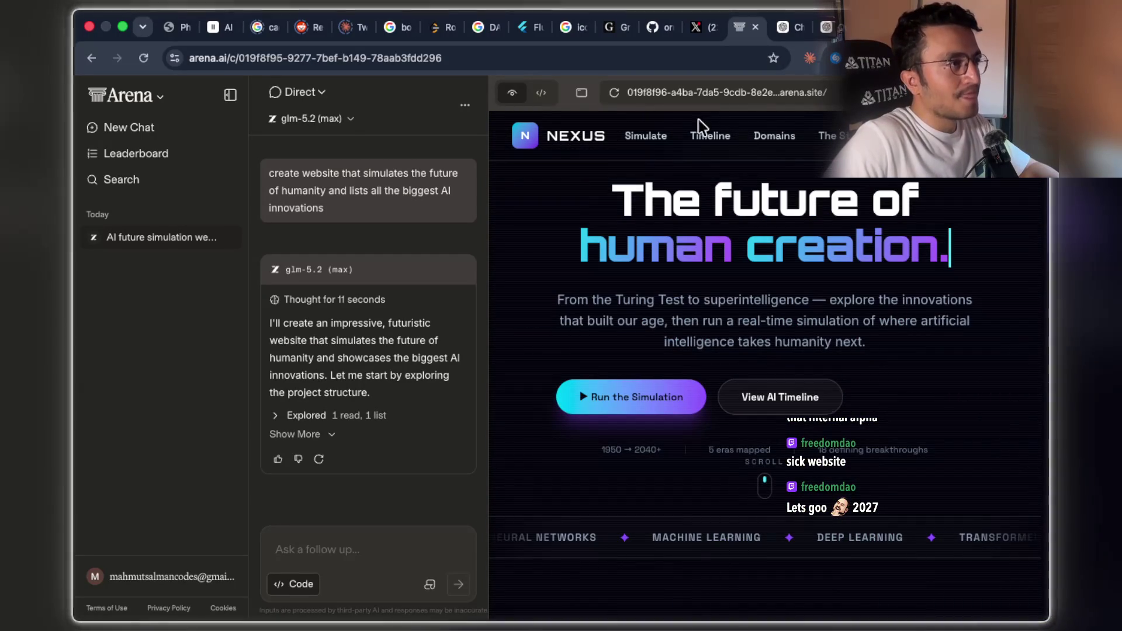
Jump through the NEXUS Simulate, Timeline, Domains and The Stakes sections
click(649, 137)
click(698, 140)
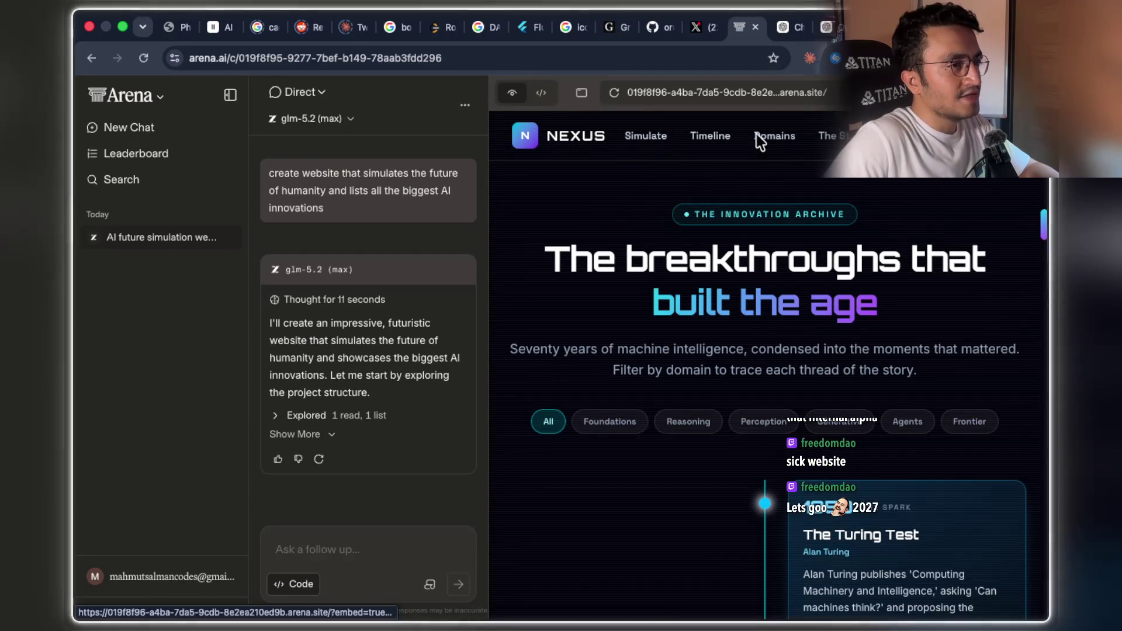
scroll(740, 287, down, 10)
scroll(731, 257, up, 15)
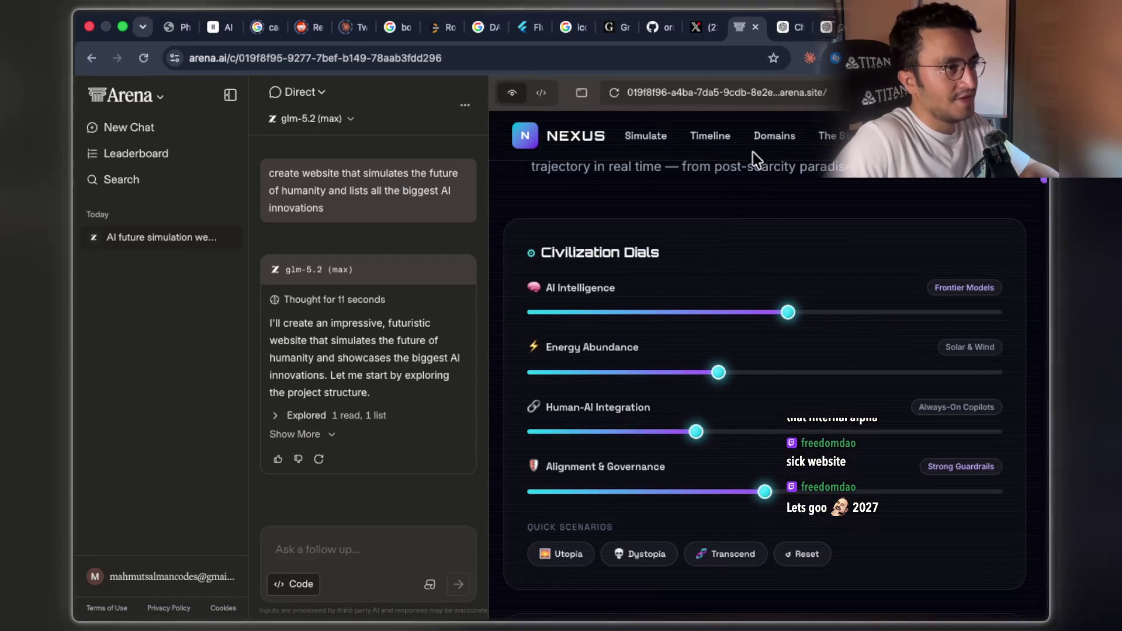
click(774, 137)
scroll(751, 302, up, 5)
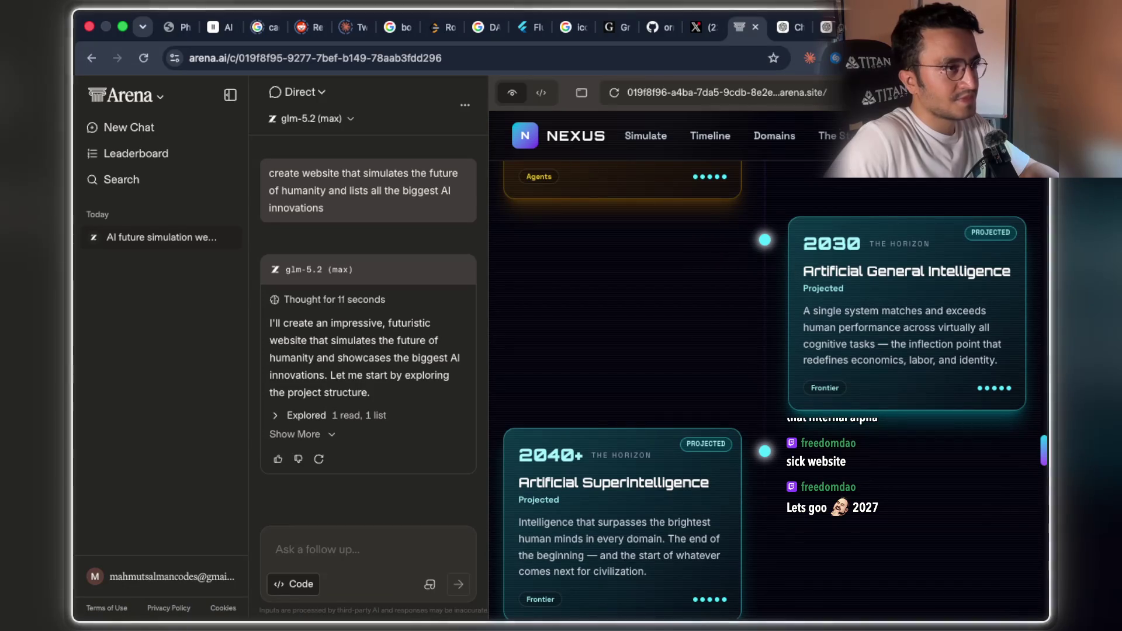
click(833, 135)
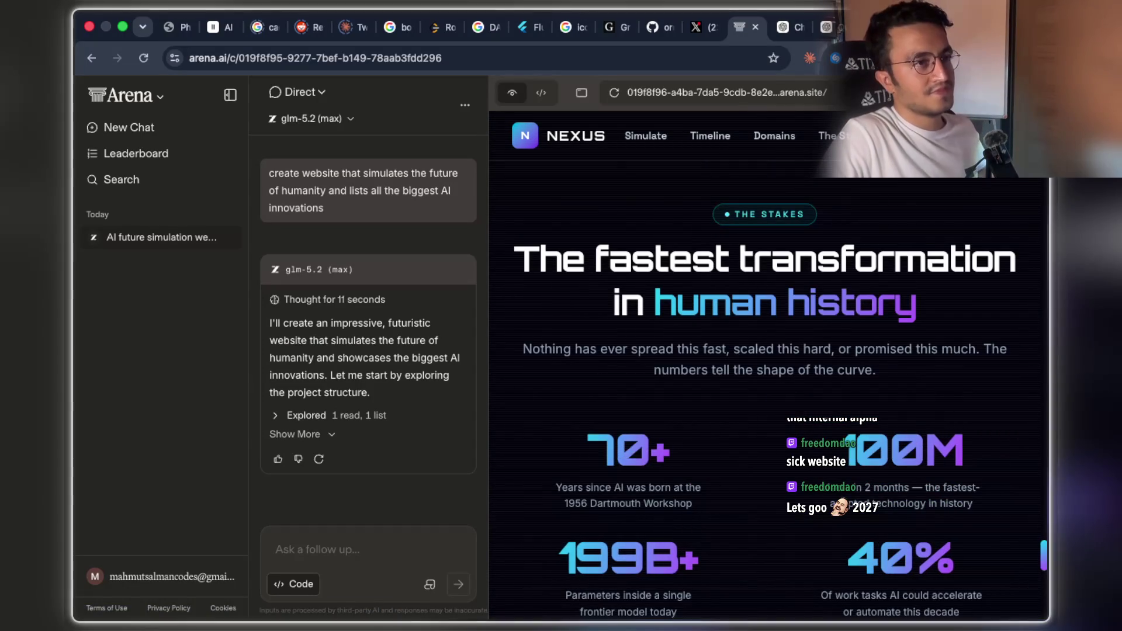
scroll(764, 351, up, 10)
scroll(818, 286, down, 4)
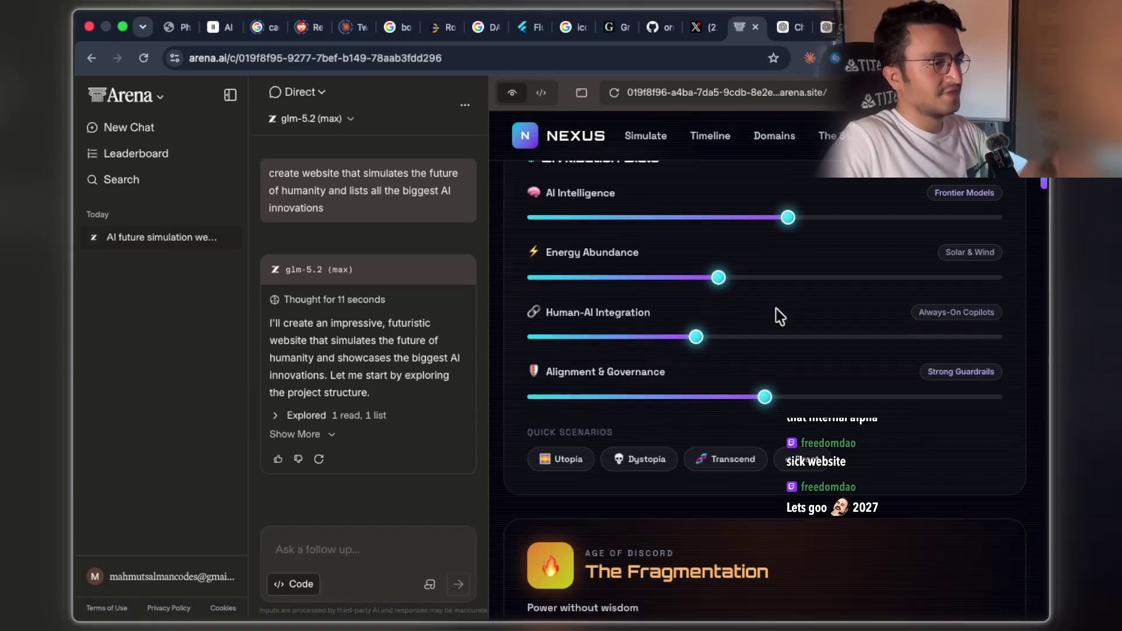
scroll(789, 288, up, 2)
Drag the AI Intelligence dial up toward Approaching AGI and scroll through the milestones
mouse_move(797, 331)
mouse_down()
mouse_move(996, 339)
mouse_move(824, 327)
mouse_up()
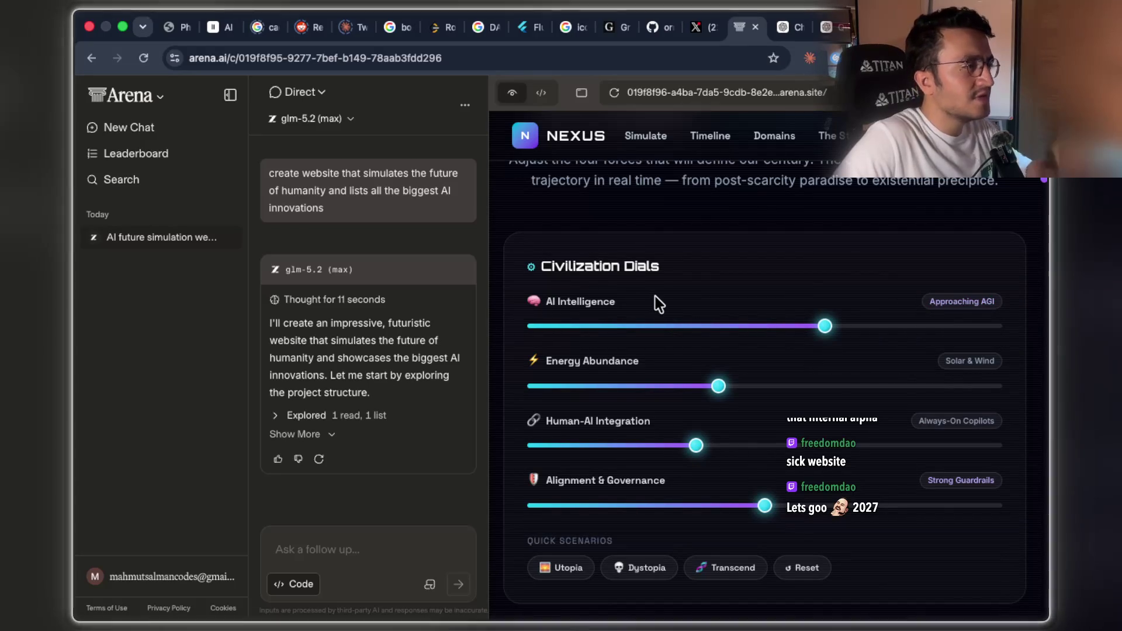
scroll(654, 292, down, 5)
scroll(648, 279, down, 6)
scroll(648, 279, down, 4)
scroll(649, 279, down, 4)
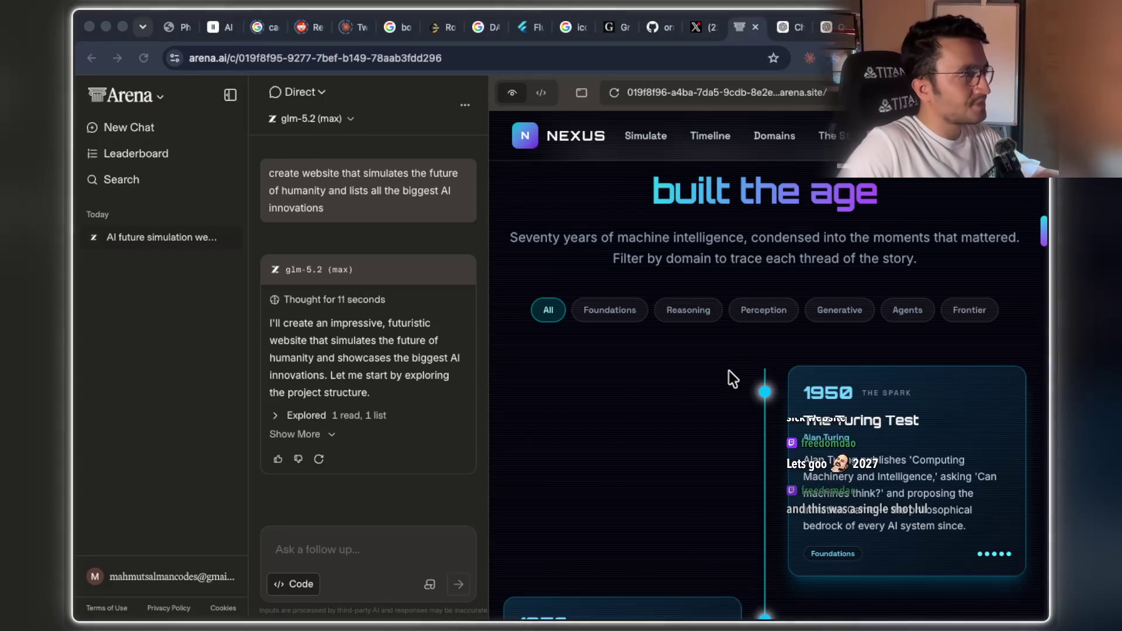
key(super+Tab)
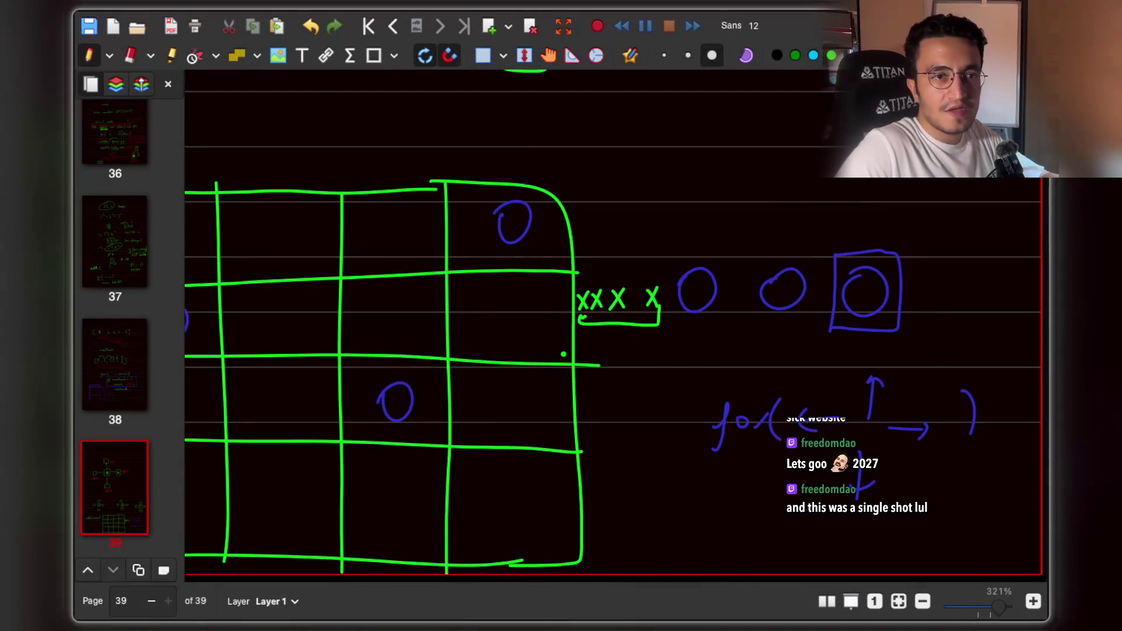
Switch from the Xournal++ page 39 sketch back to the Arena NEXUS preview in Chrome
key(super+Tab)
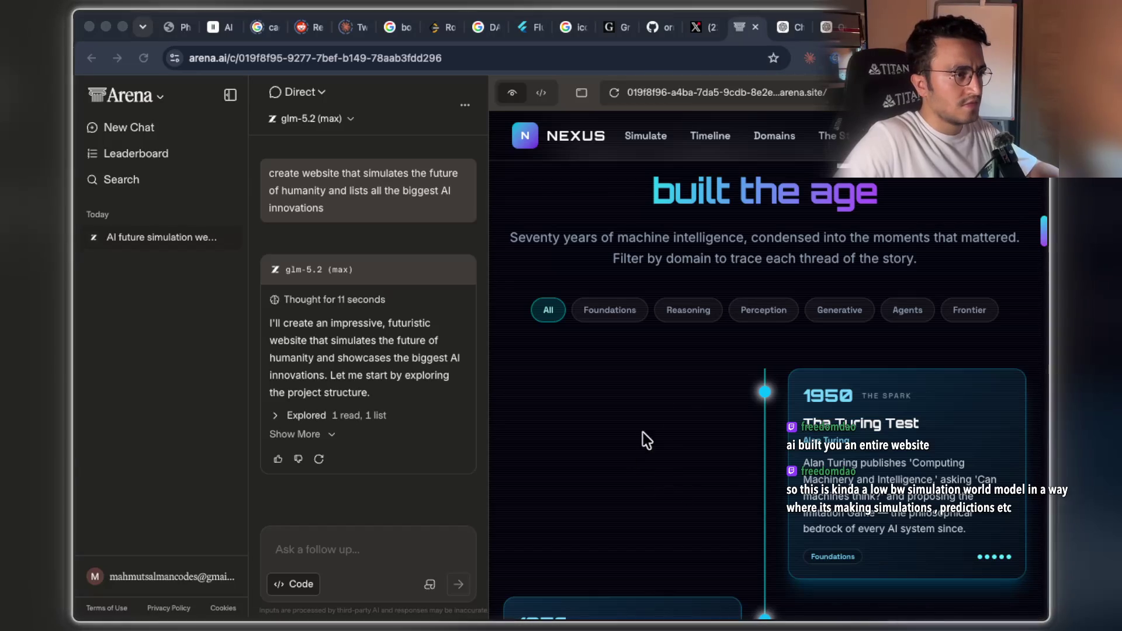
Filter the Nexus timeline to Foundations, then Reasoning breakthroughs, and scroll through the results
click(601, 301)
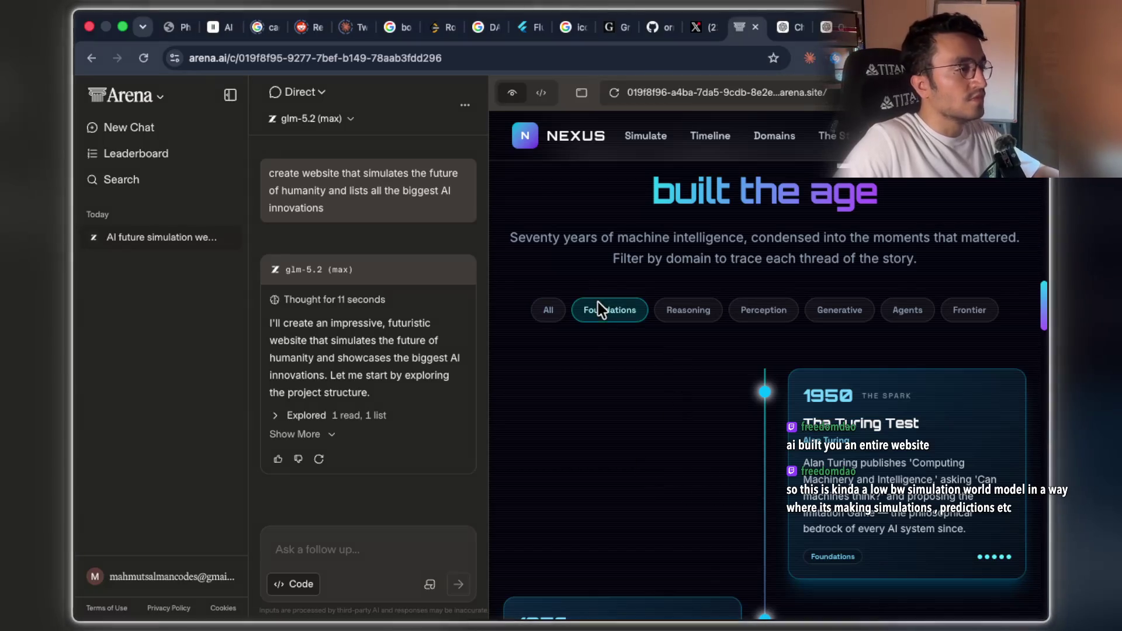
click(677, 318)
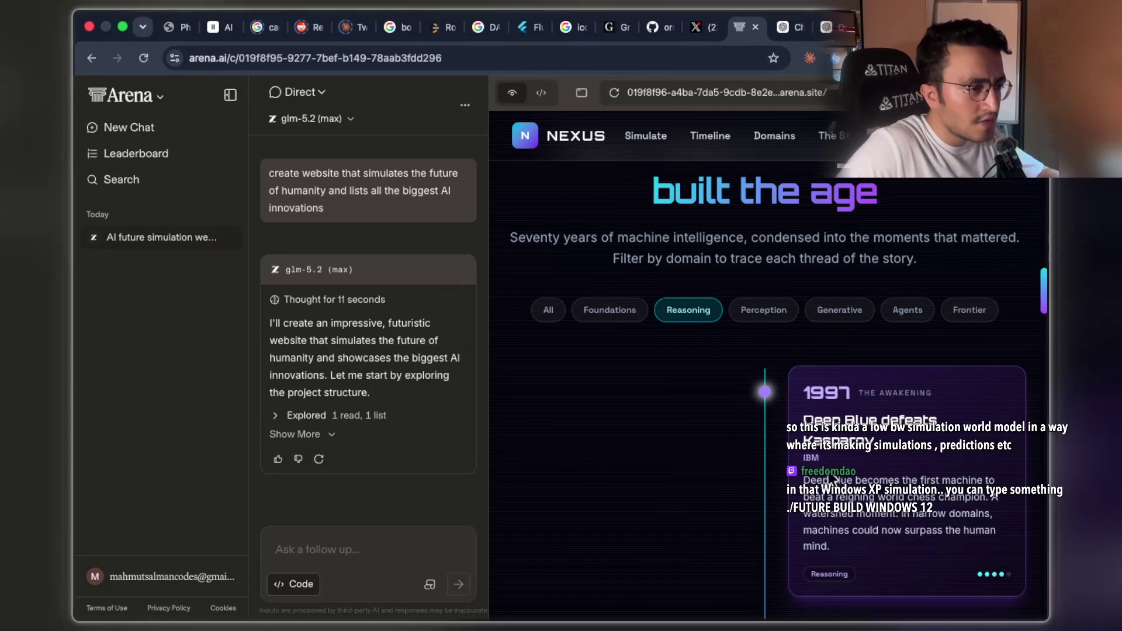
scroll(825, 467, down, 10)
scroll(825, 467, down, 15)
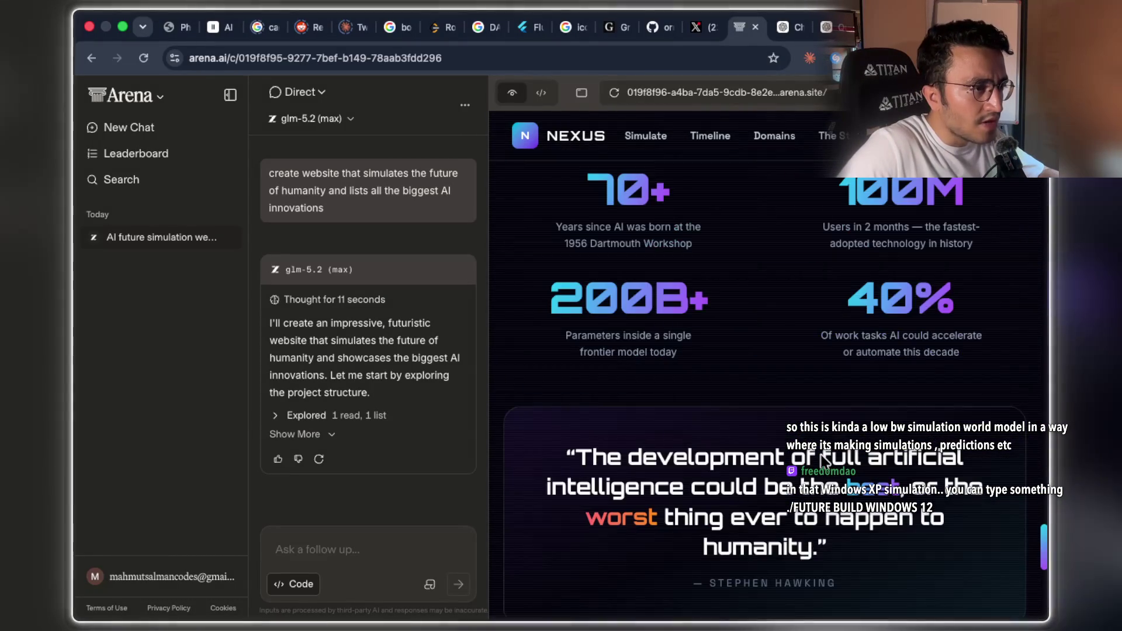
scroll(824, 461, up, 15)
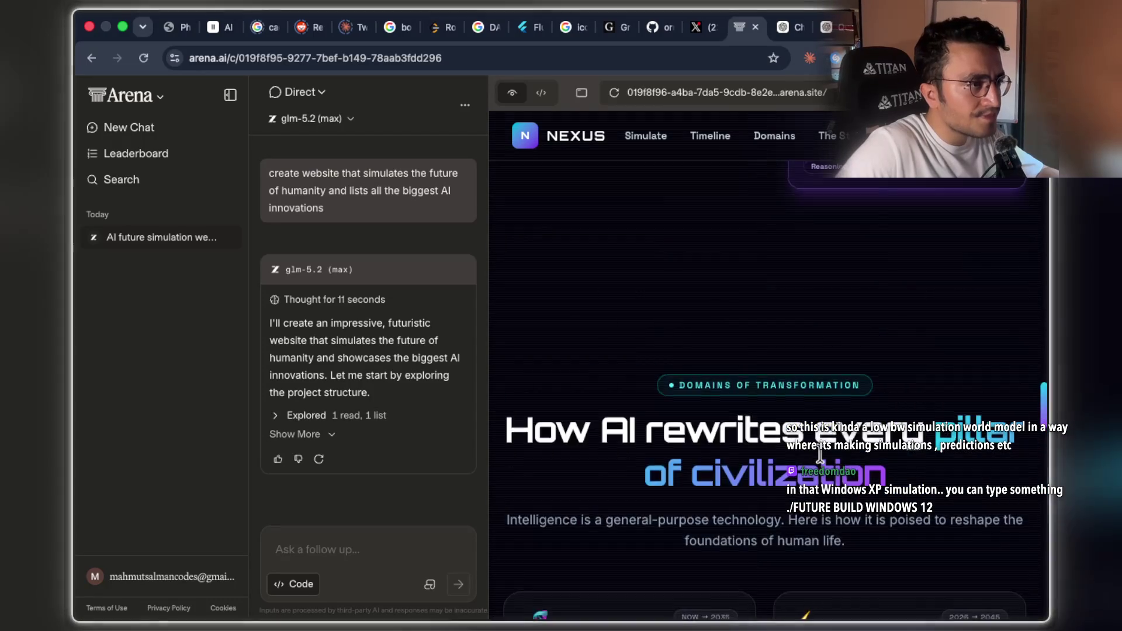
scroll(821, 452, down, 6)
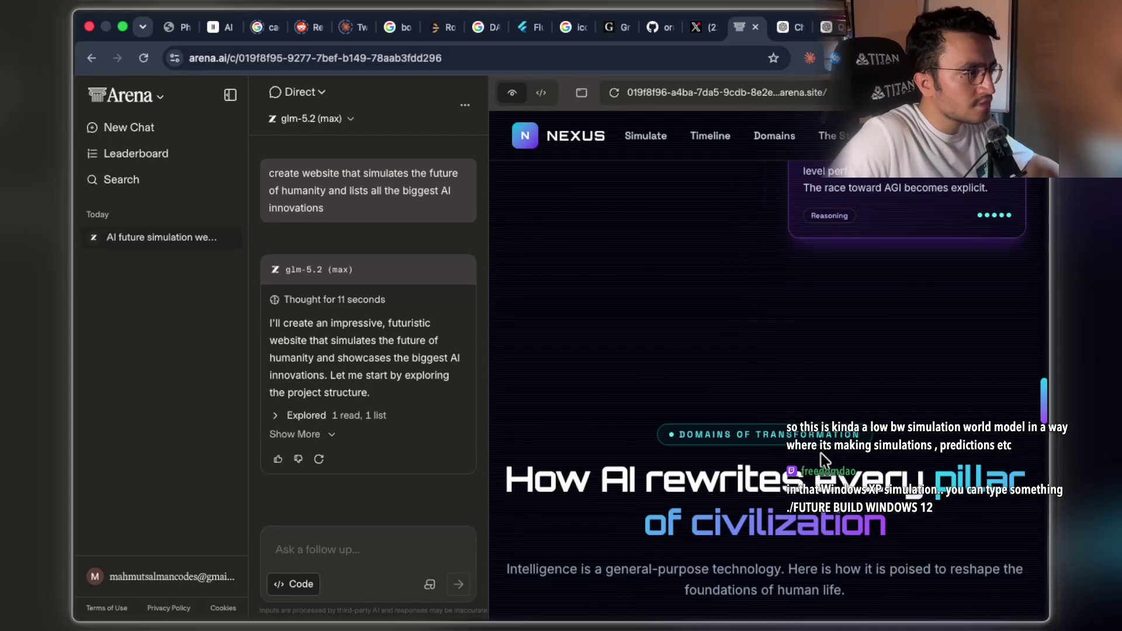
scroll(821, 454, up, 4)
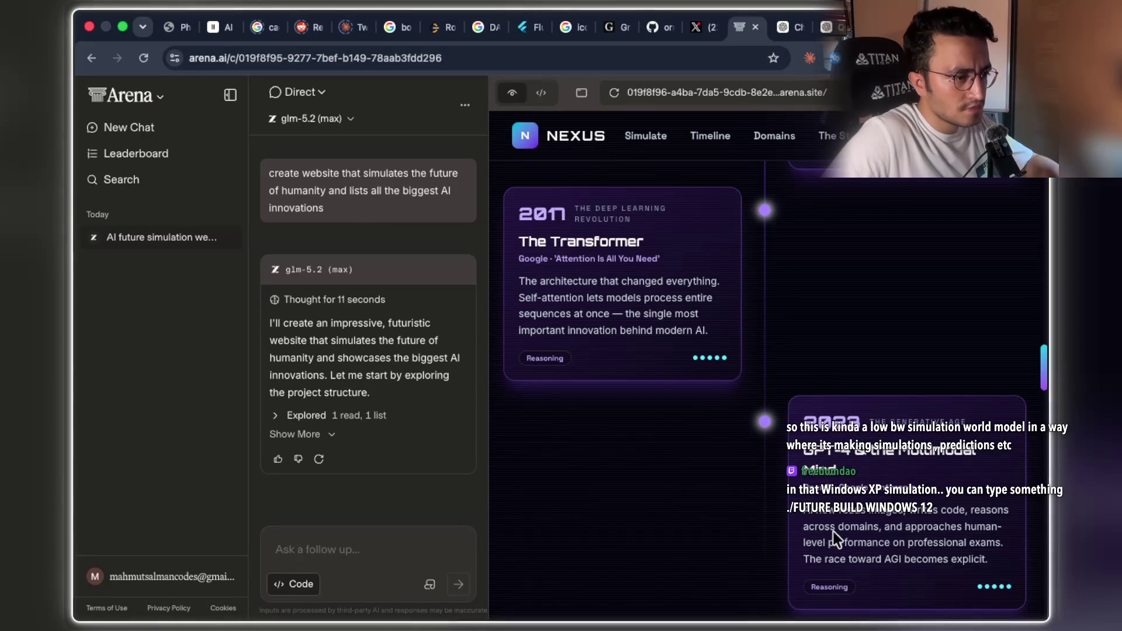
Highlight part of the GPT-4 card description while scrolling the timeline
drag(850, 511, 920, 522)
scroll(920, 522, up, 15)
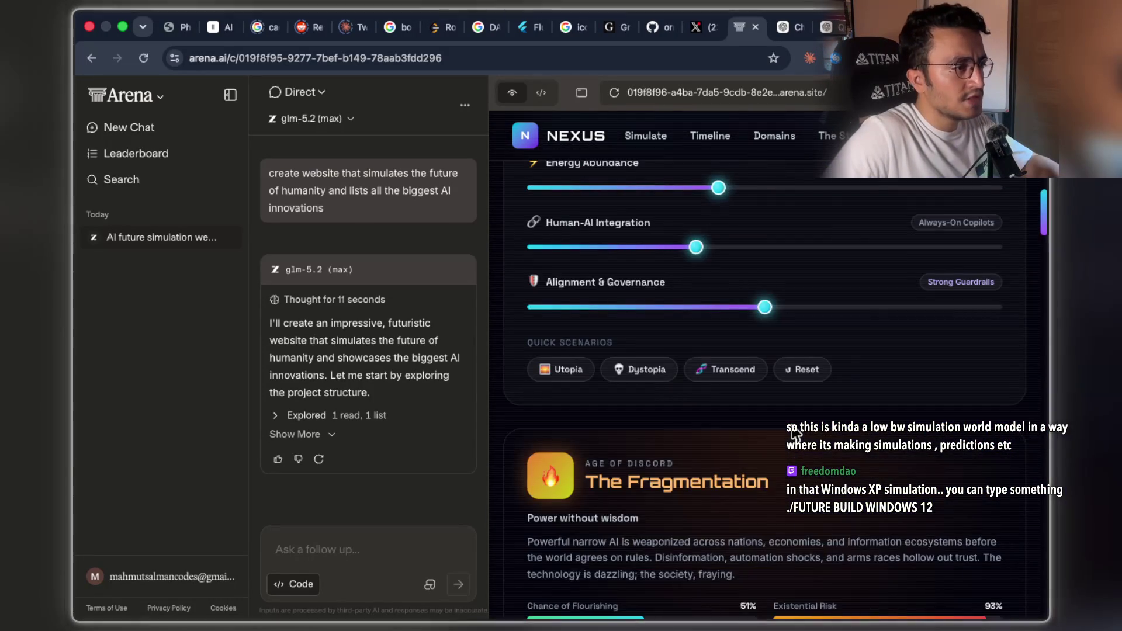
scroll(818, 455, down, 5)
scroll(789, 414, up, 3)
scroll(790, 414, up, 3)
scroll(790, 415, down, 8)
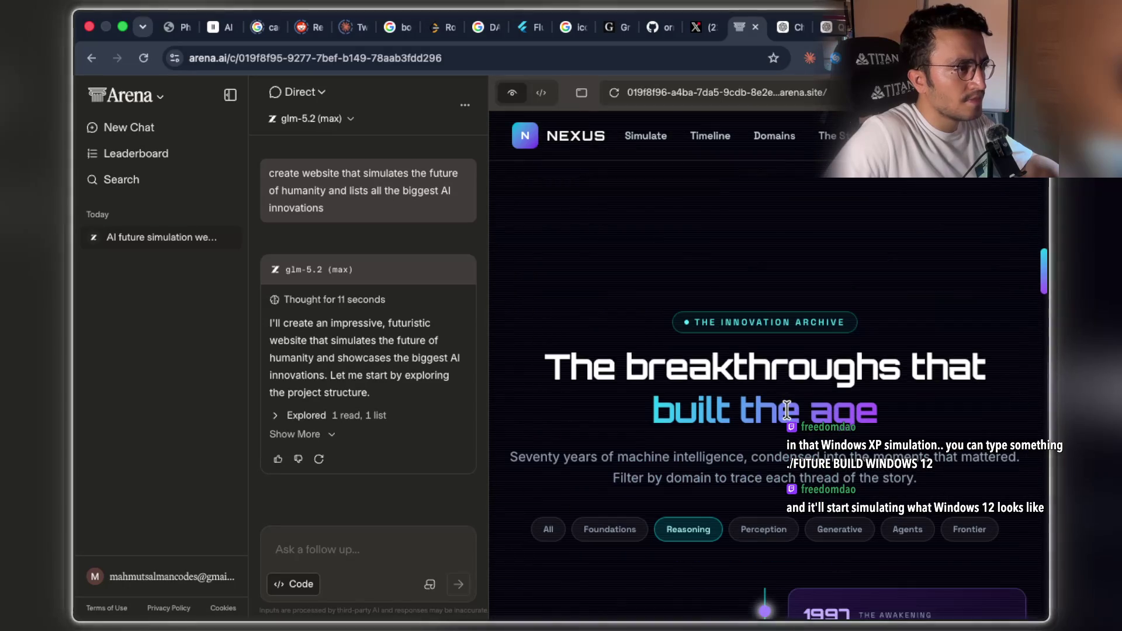
scroll(790, 415, up, 12)
scroll(790, 415, up, 7)
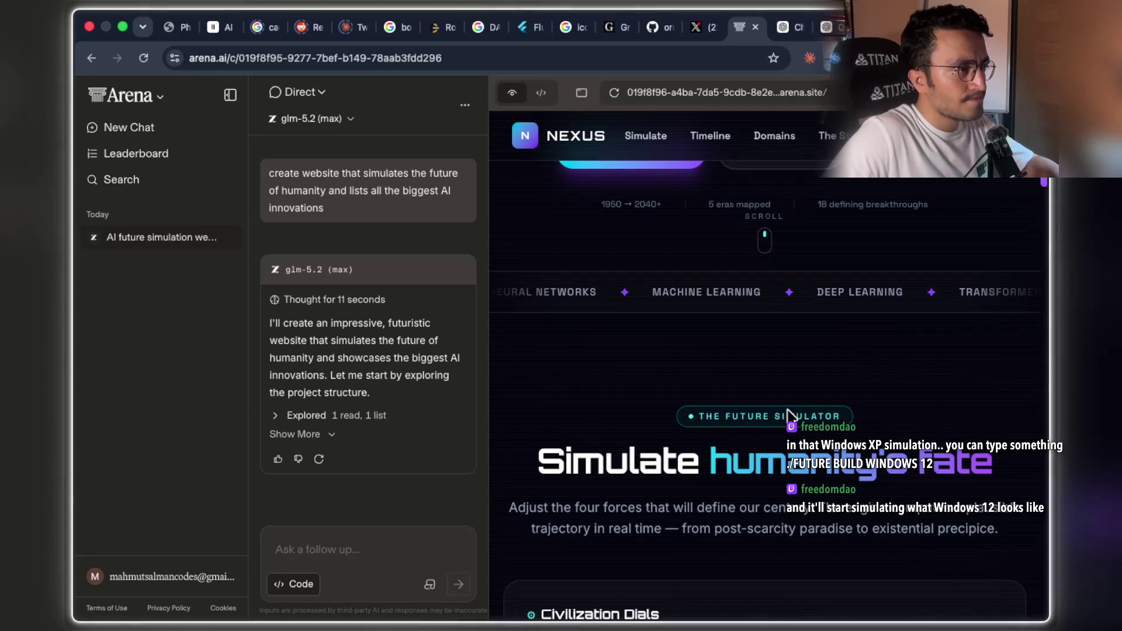
scroll(789, 414, up, 5)
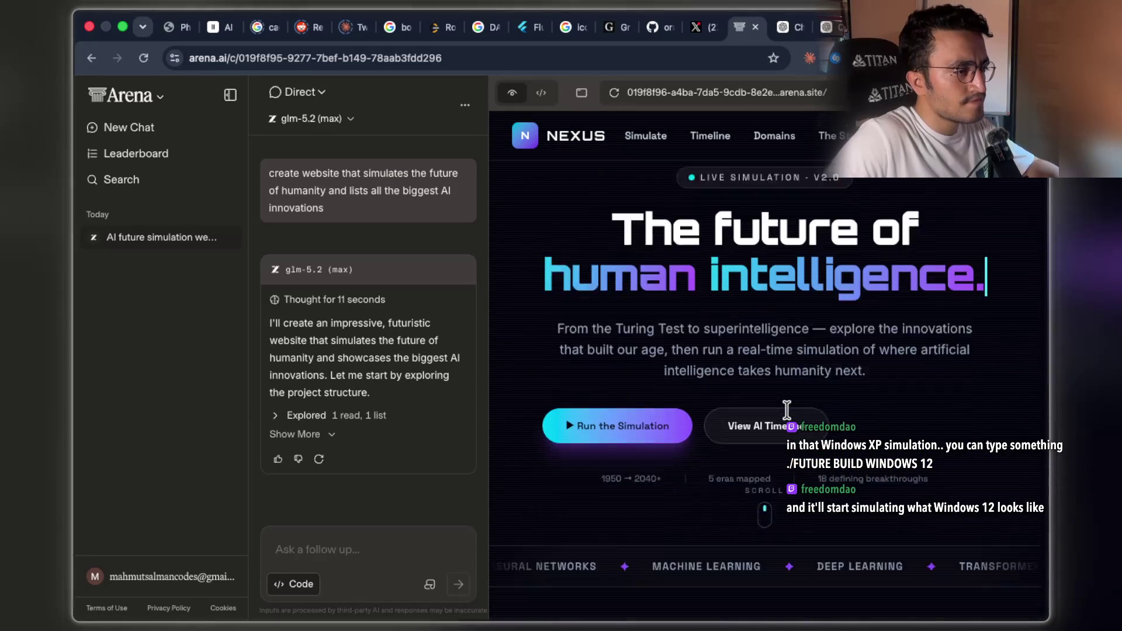
scroll(787, 411, down, 1)
Run the future simulation with the Utopia scenario to forecast The Cornucopia
click(659, 368)
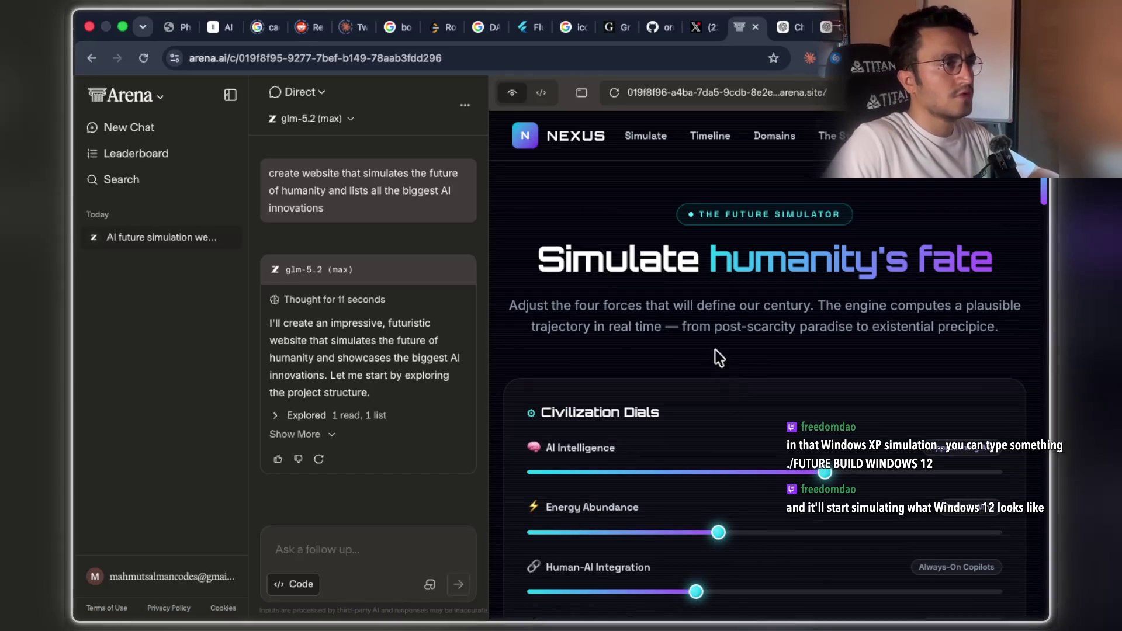
scroll(712, 347, down, 4)
scroll(710, 342, down, 3)
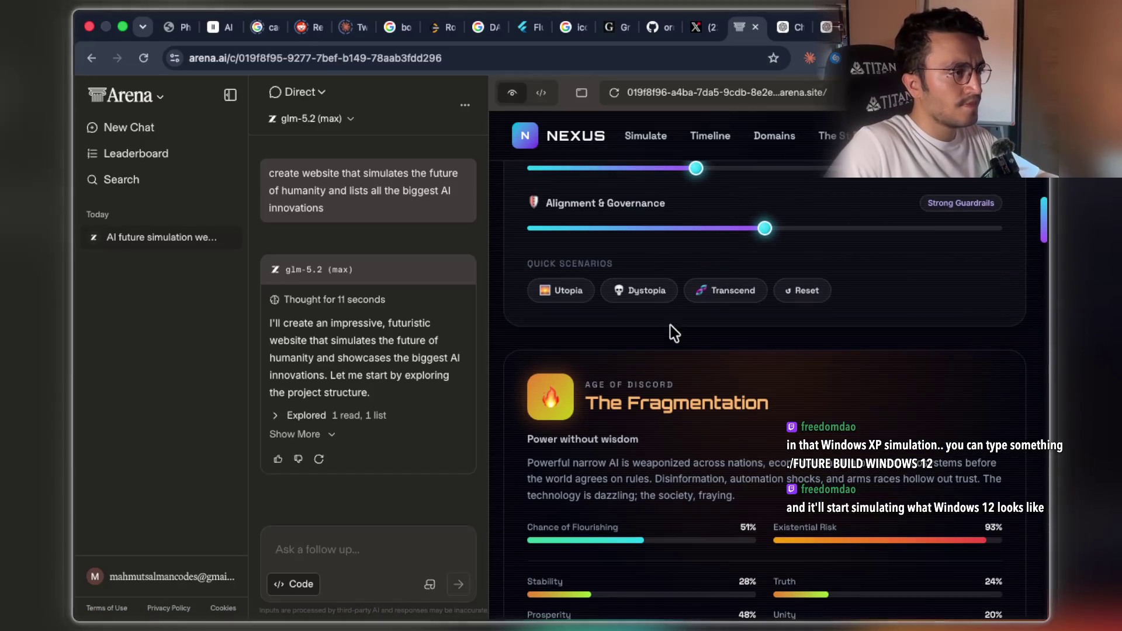
click(576, 292)
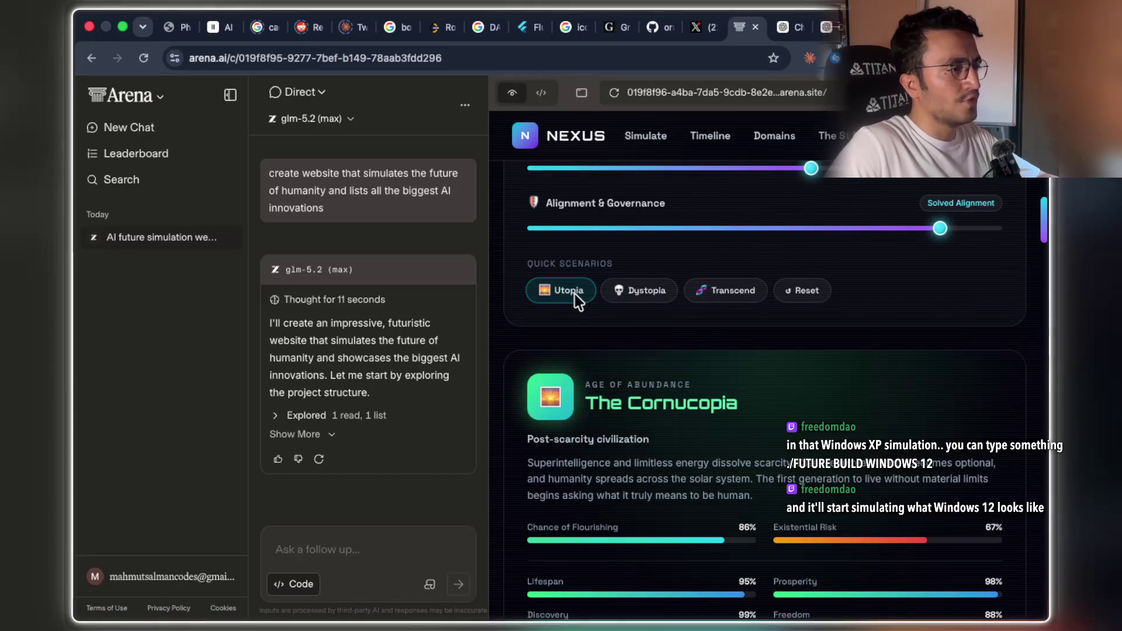
scroll(882, 272, down, 2)
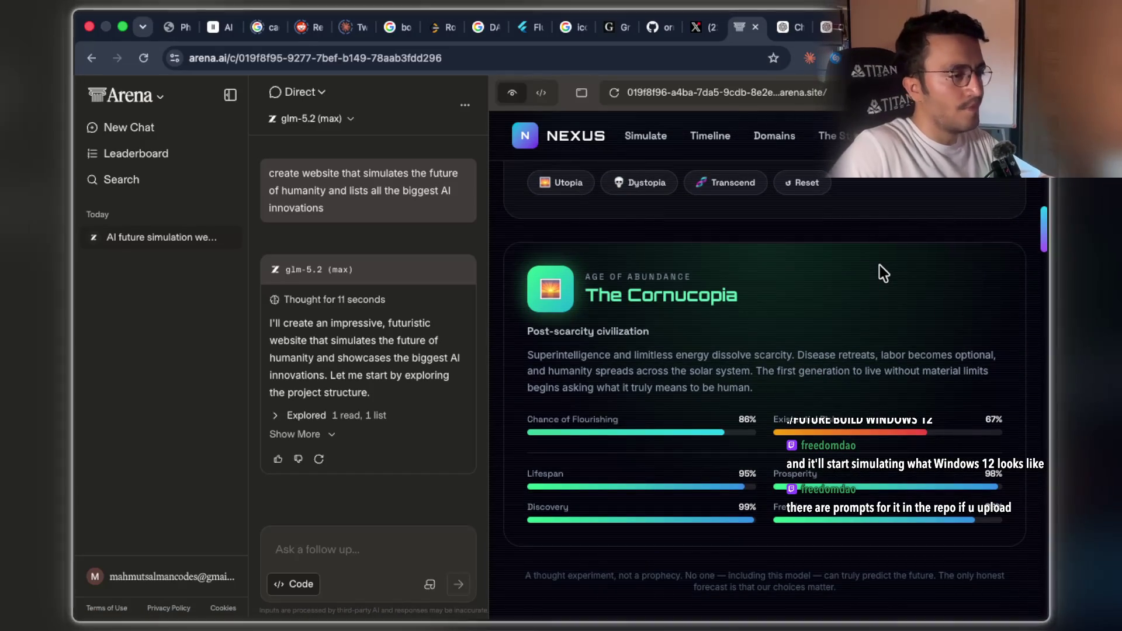
scroll(883, 272, down, 6)
scroll(879, 265, down, 5)
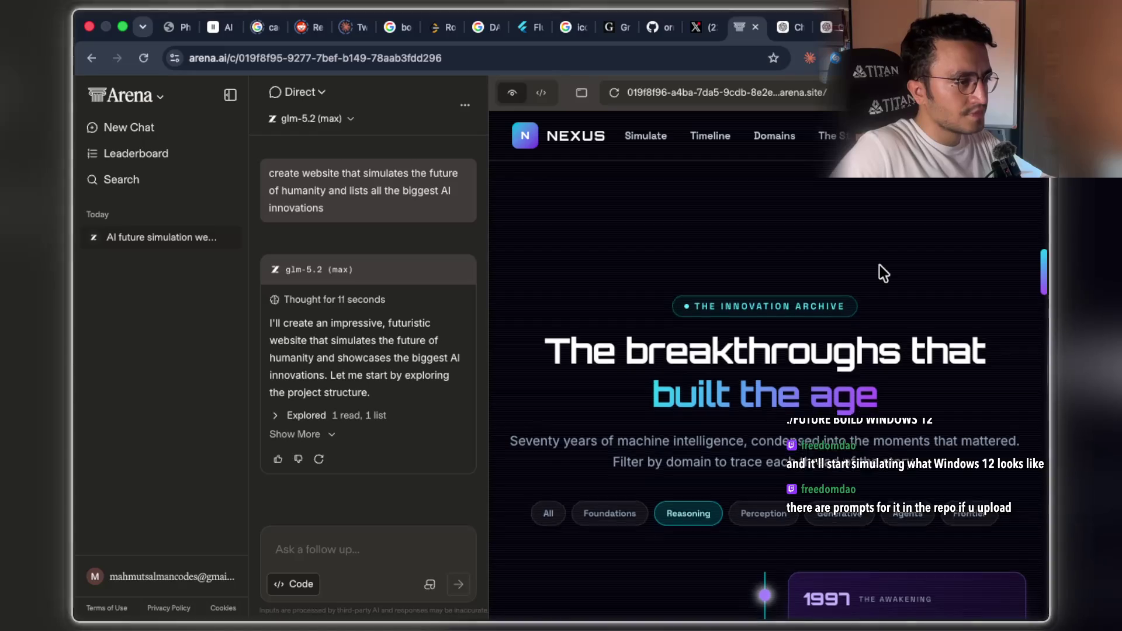
Filter the timeline to Perception, Generative, Agents, then Frontier, and return to All
click(773, 350)
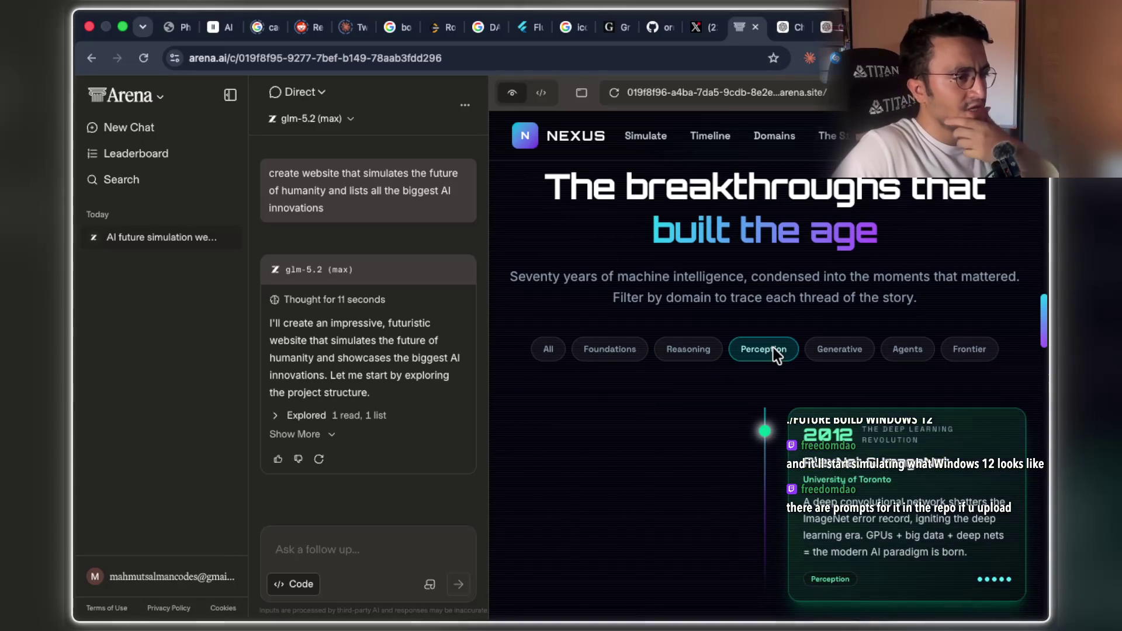
click(828, 352)
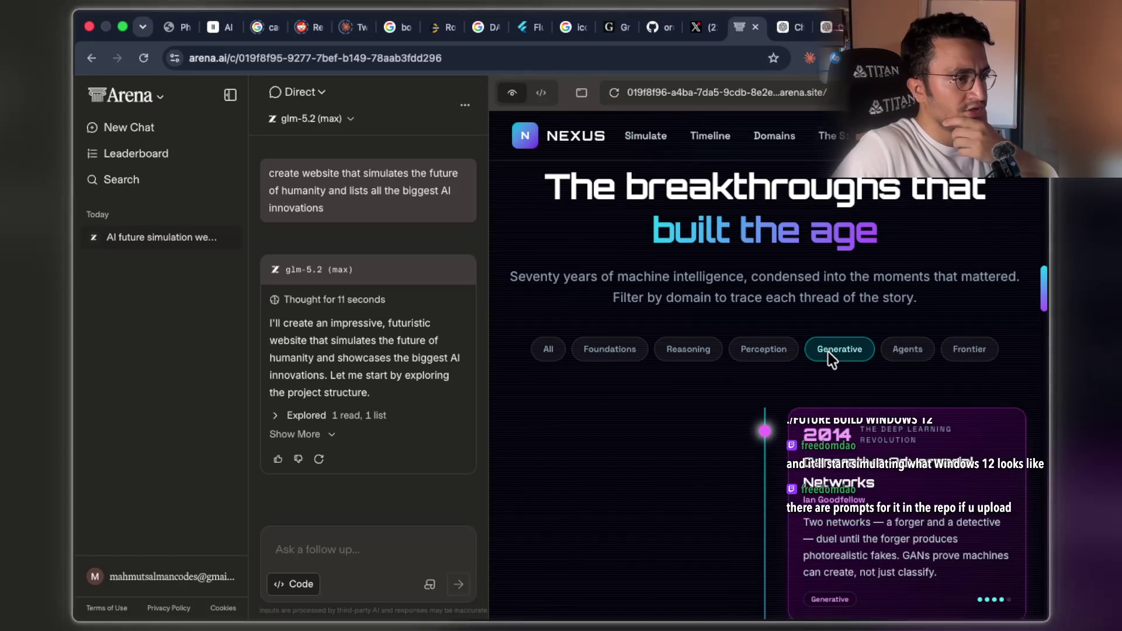
click(903, 356)
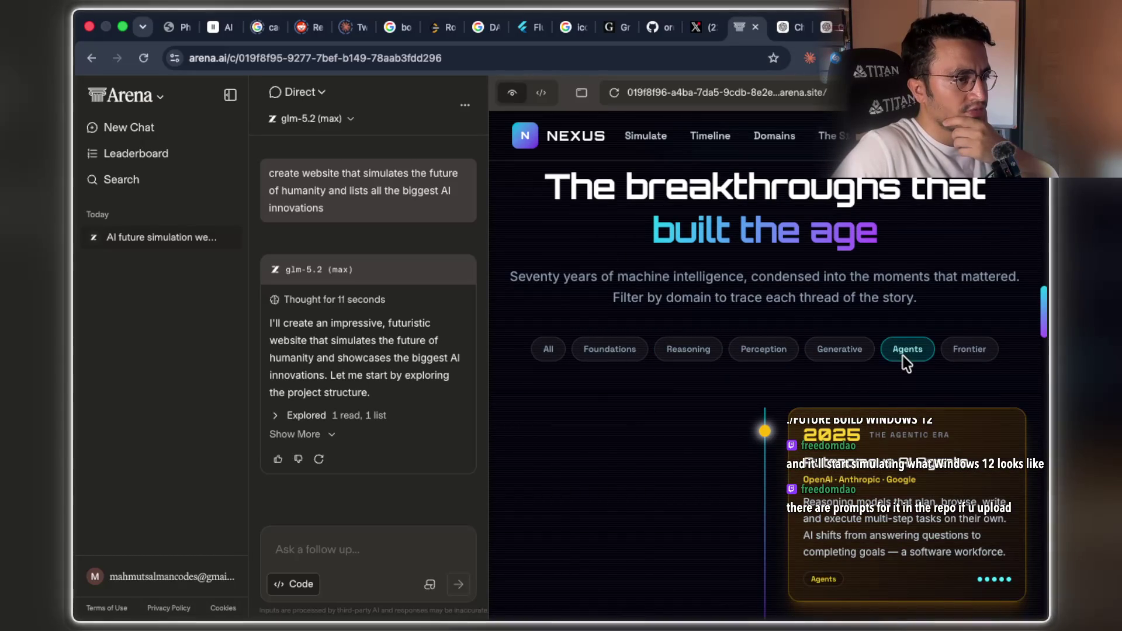
click(988, 350)
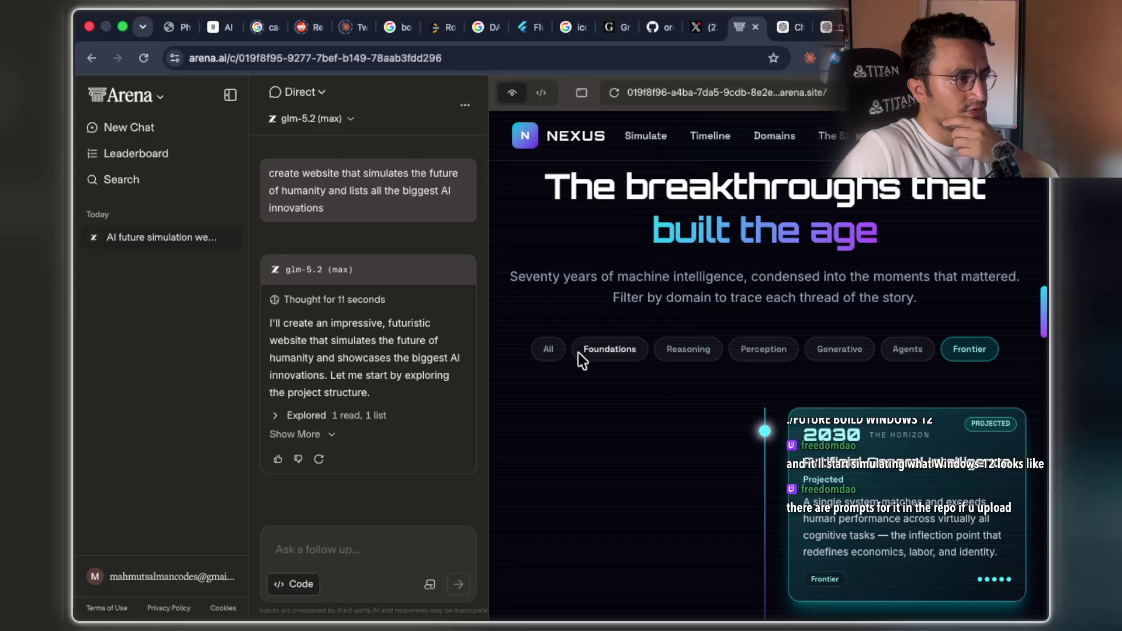
click(540, 349)
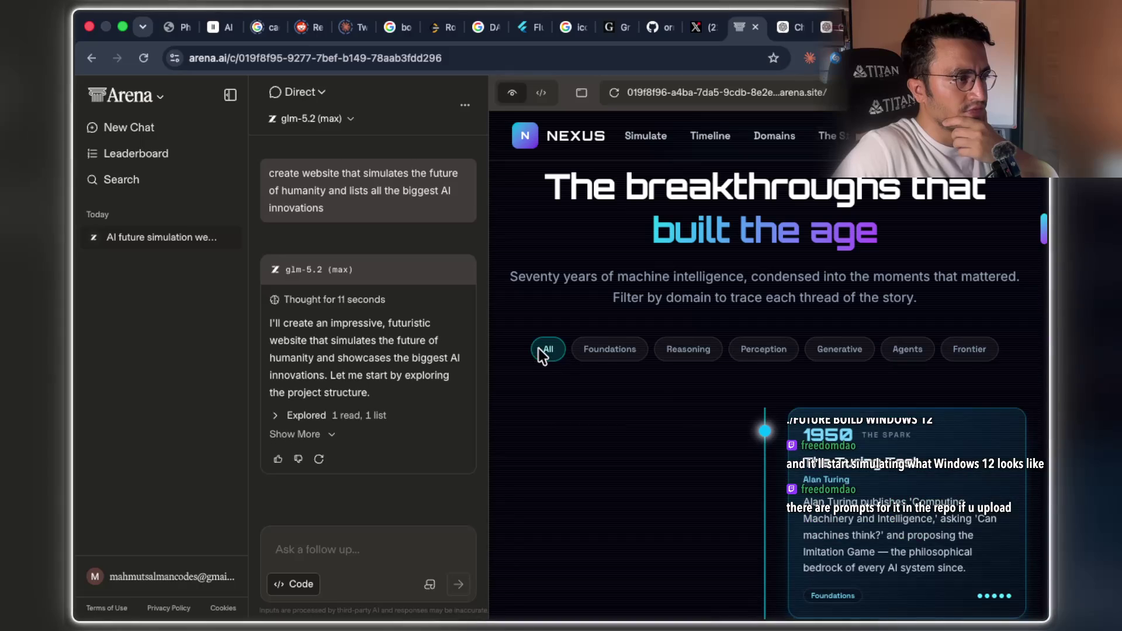
Filter again through Foundations, Reasoning, Perception, Generative and Frontier, then scroll back up
click(597, 353)
click(690, 350)
click(754, 353)
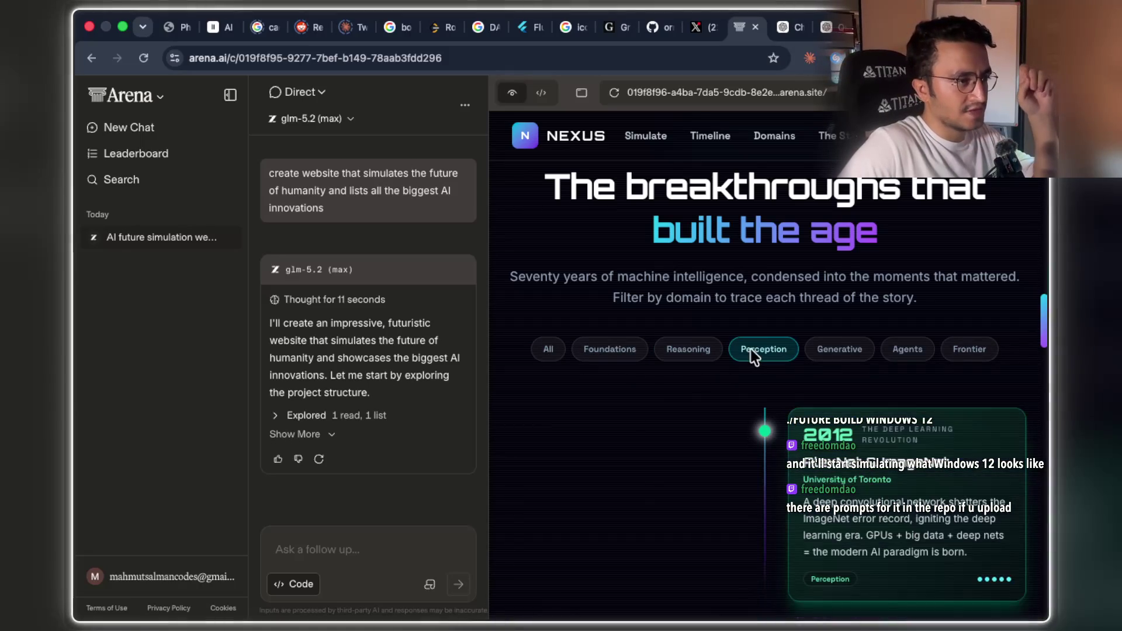
click(844, 357)
click(946, 354)
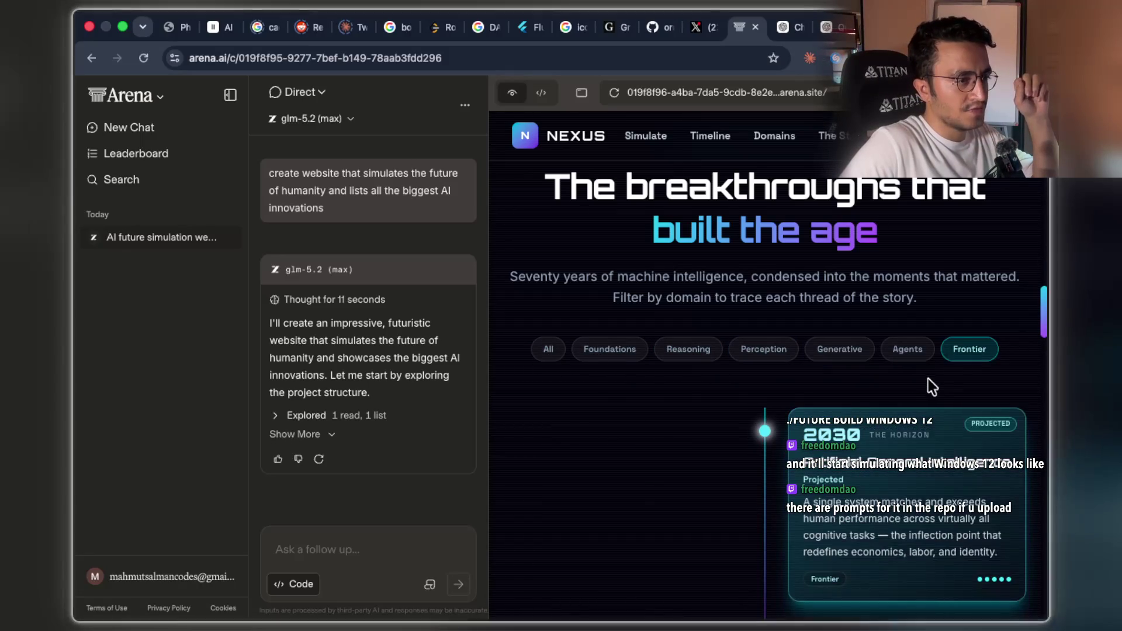
scroll(924, 381, down, 4)
scroll(907, 378, up, 2)
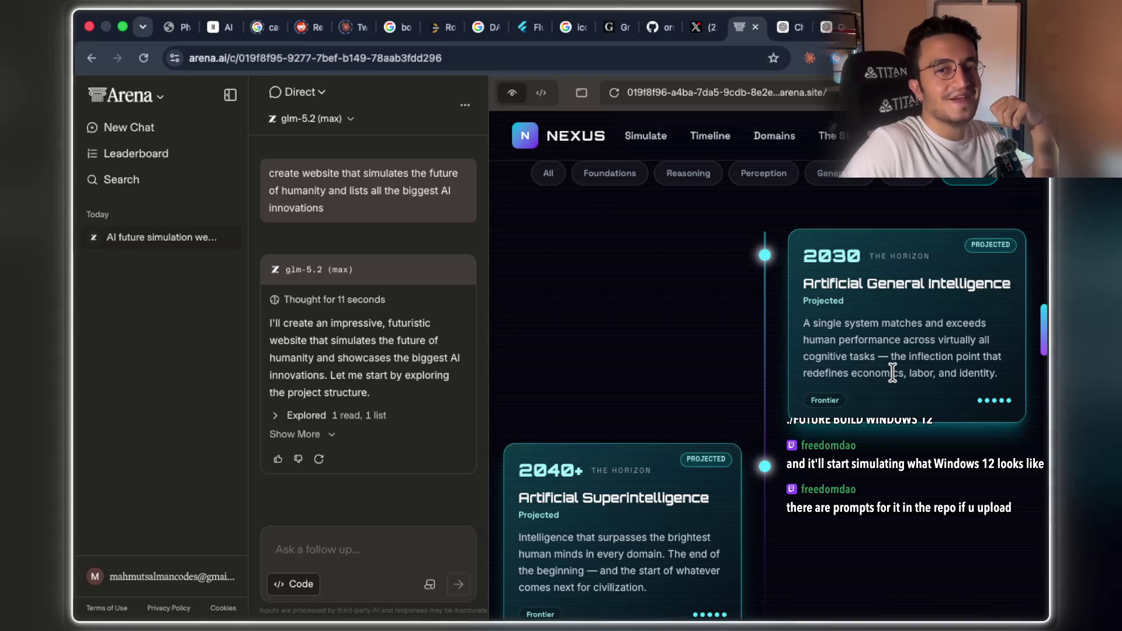
scroll(824, 349, up, 6)
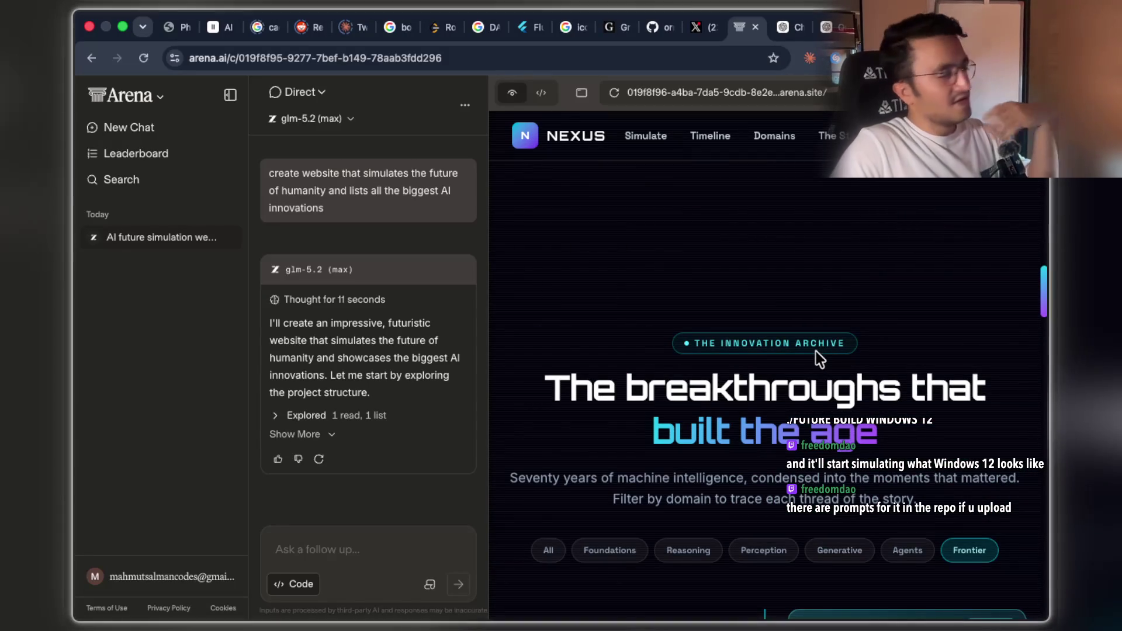
scroll(812, 345, up, 10)
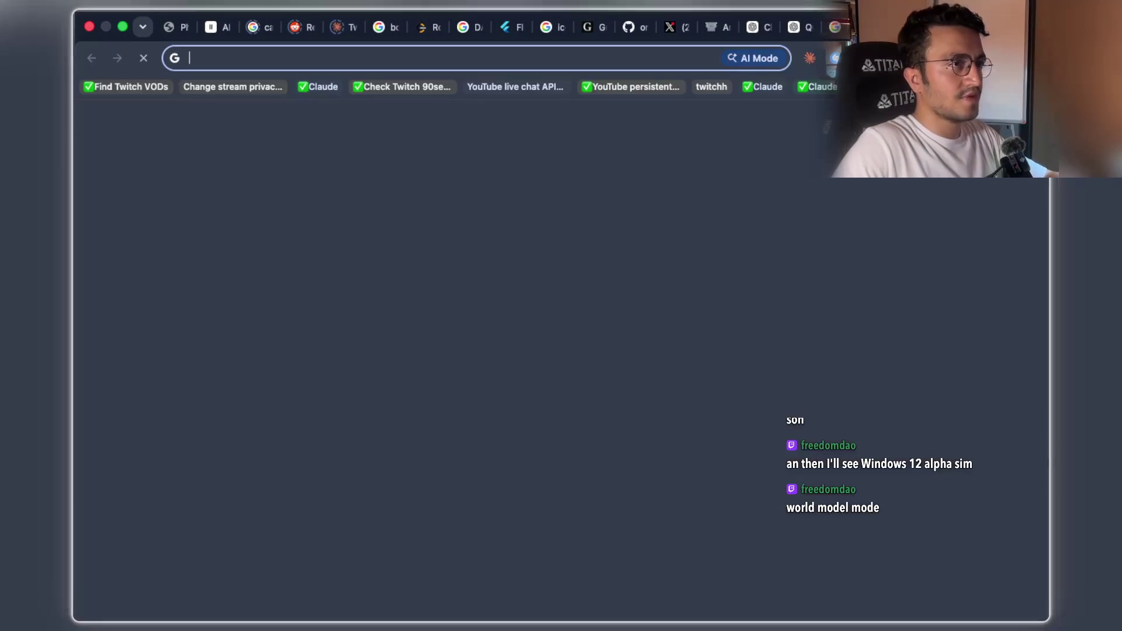
Load the pasted GitHub address for memoric_surface_terminal_prompt_cards.json
text(ttps://github.com/ornab74/simulation-model/blob/main/memoric_surface_terminal_prompt_cards.json)
key(Return)
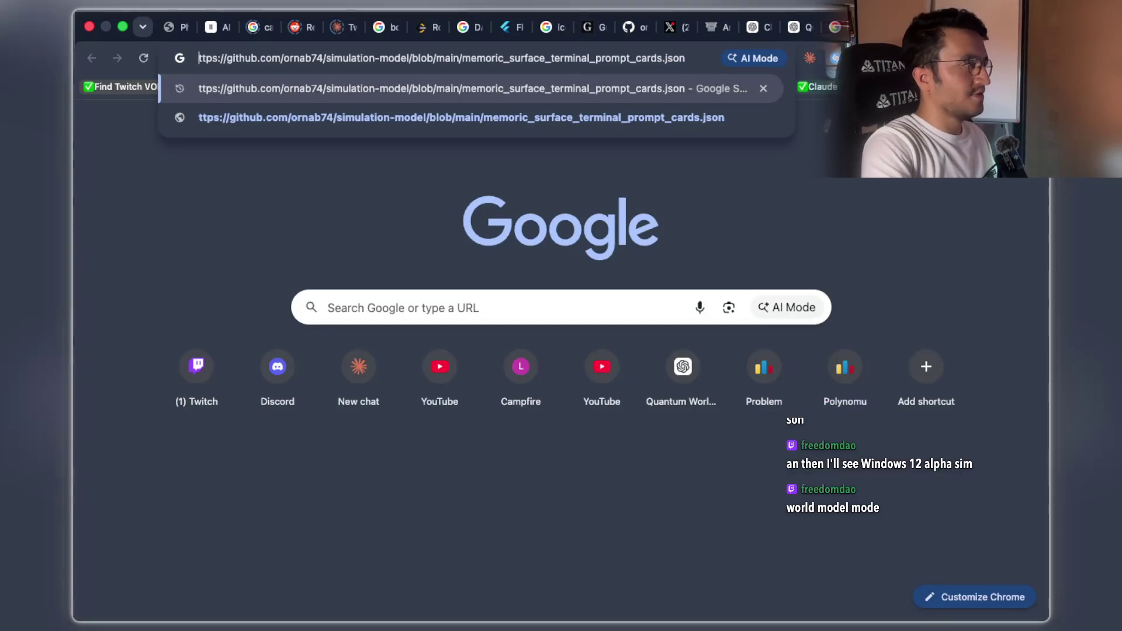
key(Return)
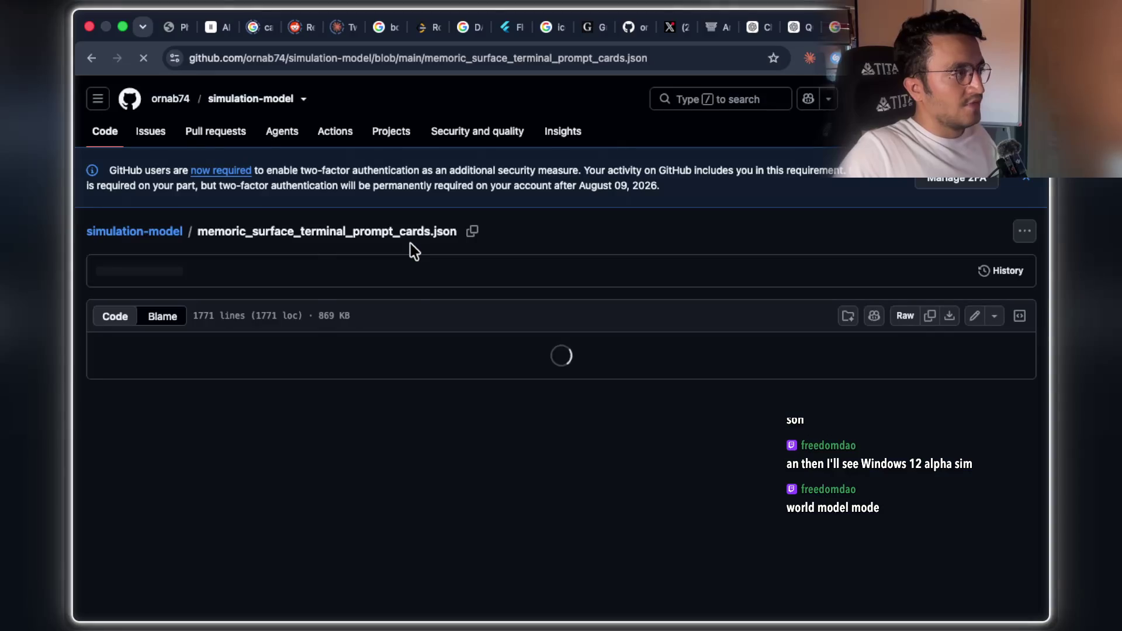
Scroll through the prompt-card JSON, selecting the file's title line
scroll(758, 283, down, 3)
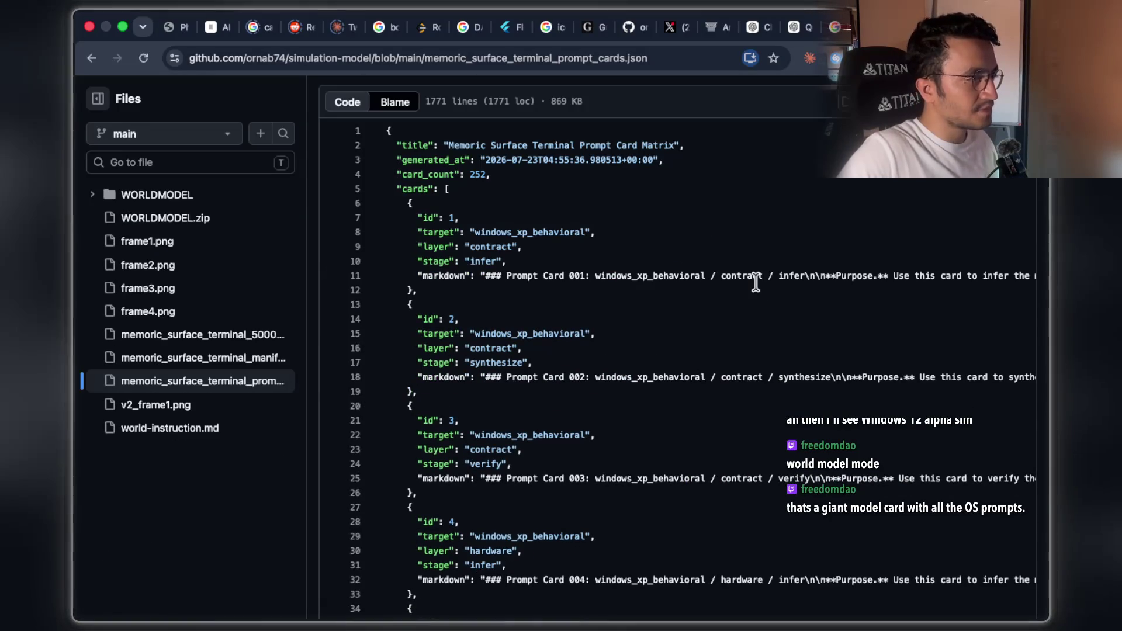
scroll(756, 283, up, 1)
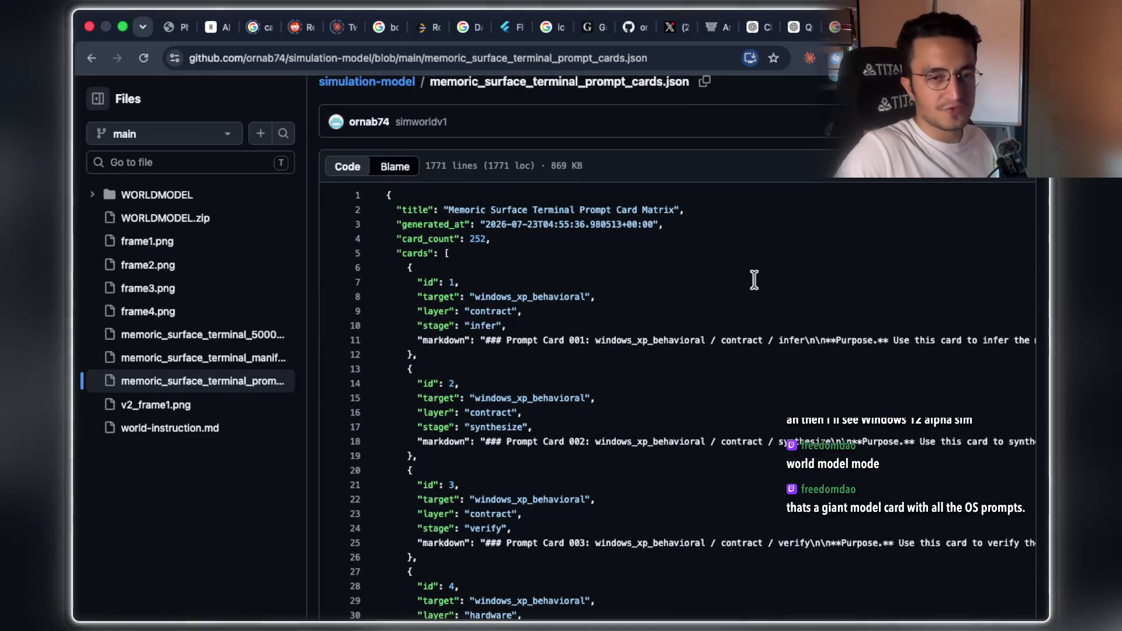
scroll(754, 280, up, 2)
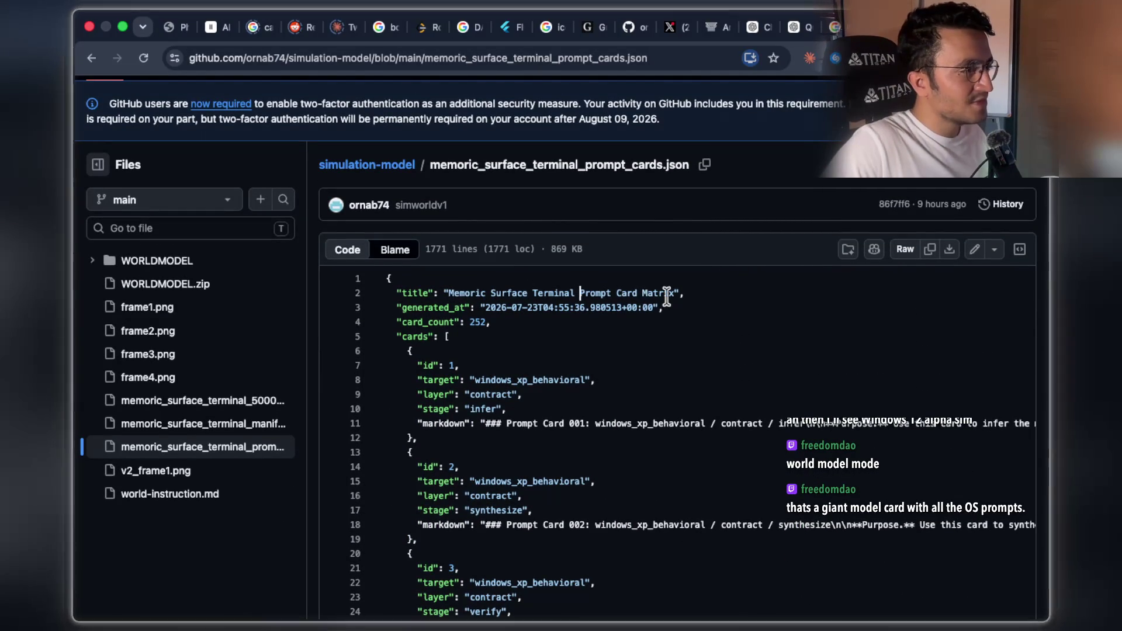
mouse_move(680, 293)
mouse_down()
mouse_move(477, 287)
mouse_move(720, 268)
mouse_up()
scroll(720, 270, down, 1)
scroll(720, 268, down, 3)
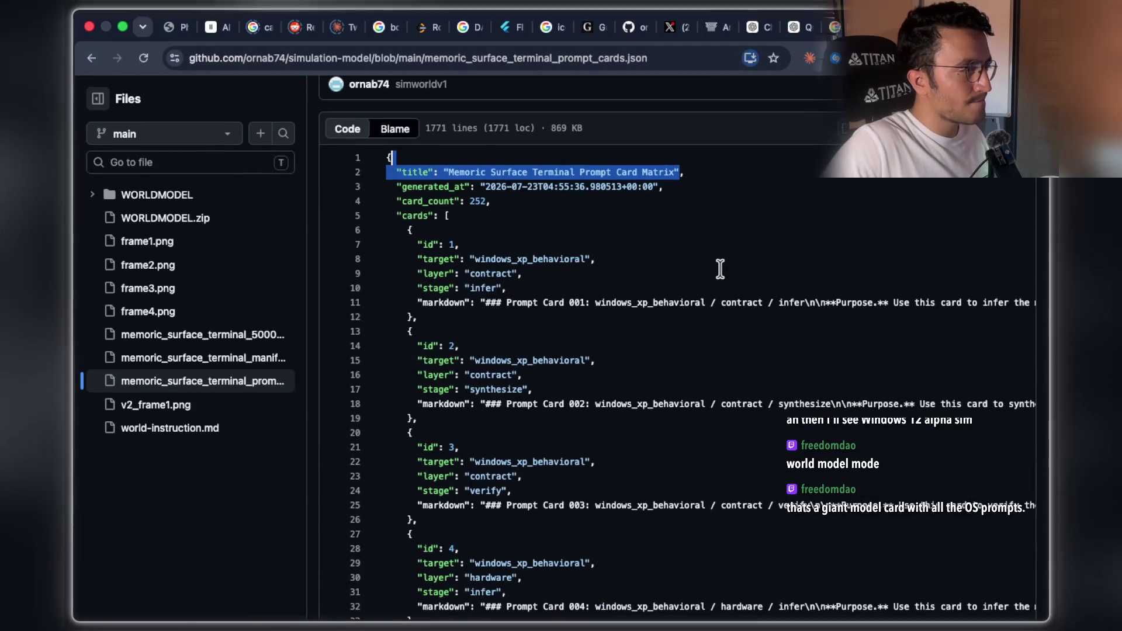
scroll(720, 269, down, 5)
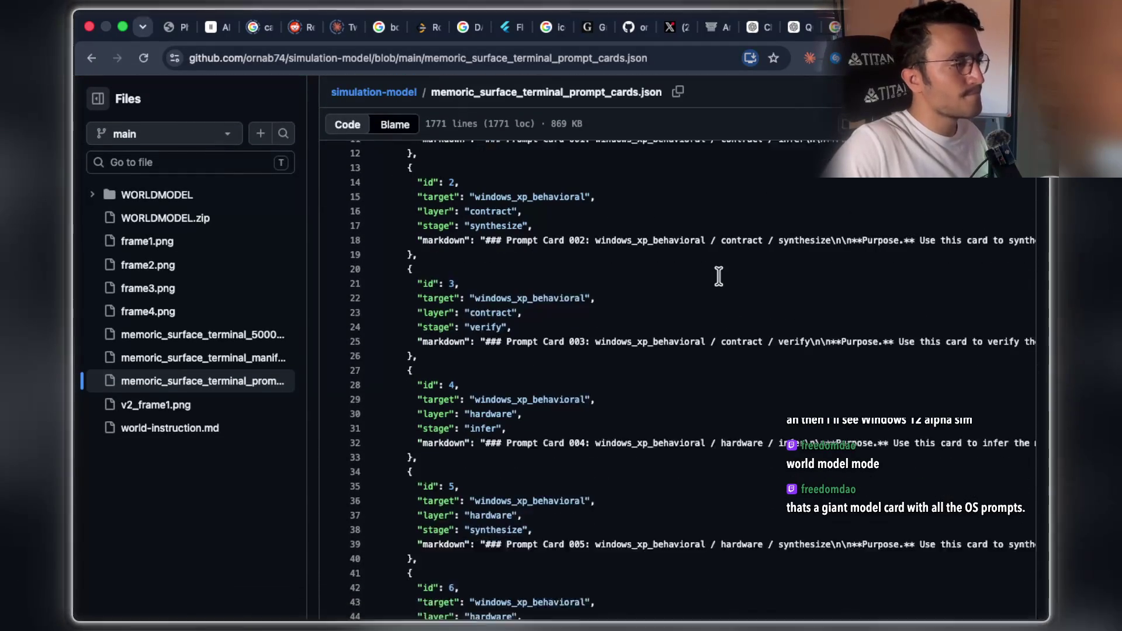
scroll(719, 277, down, 20)
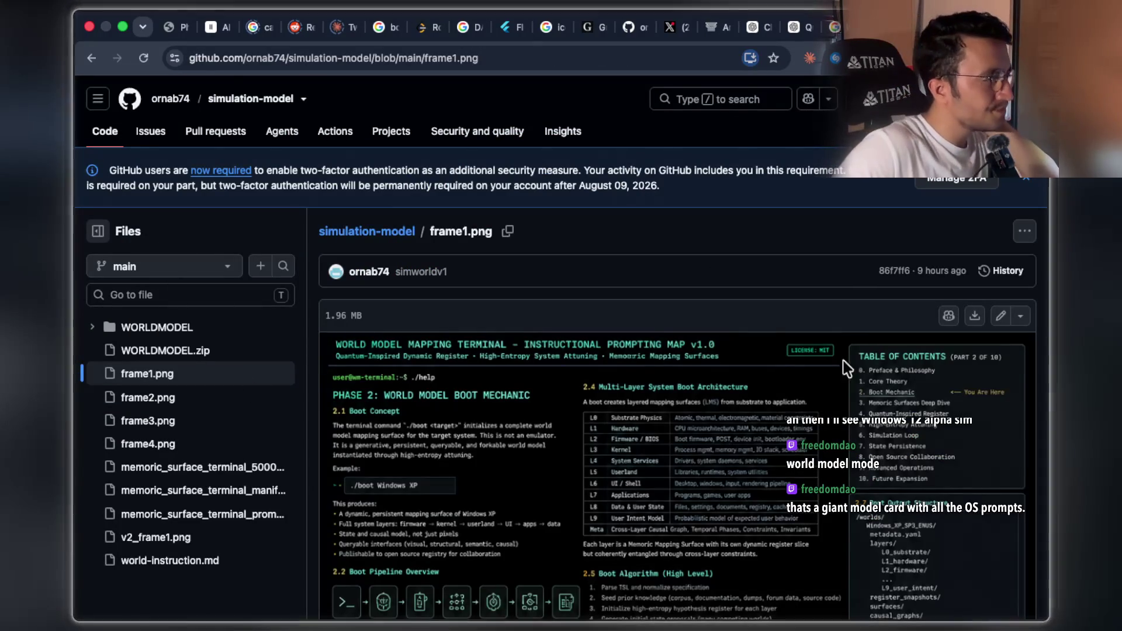
Open frame4.png in the simulation-model repository and scroll through the terminal image
scroll(857, 309, down, 10)
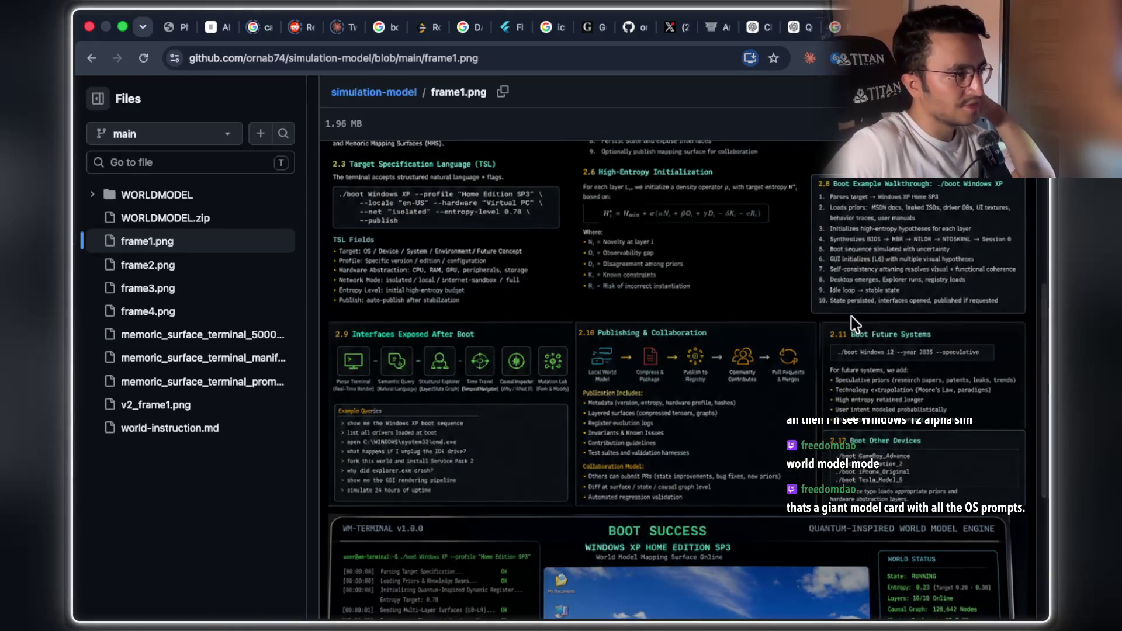
scroll(851, 317, down, 3)
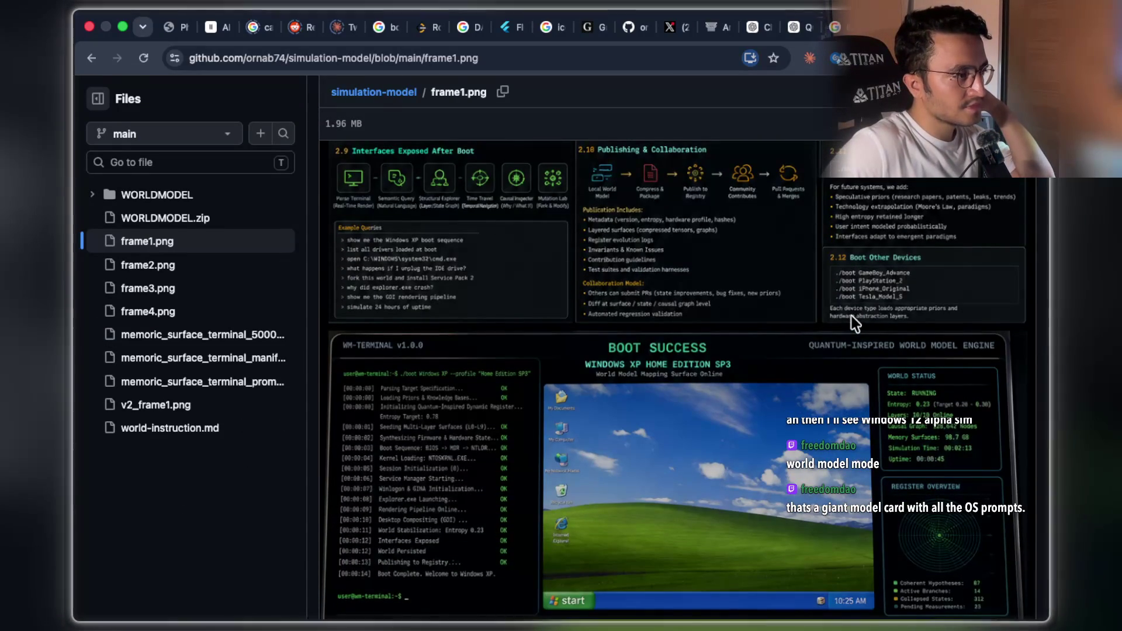
click(160, 312)
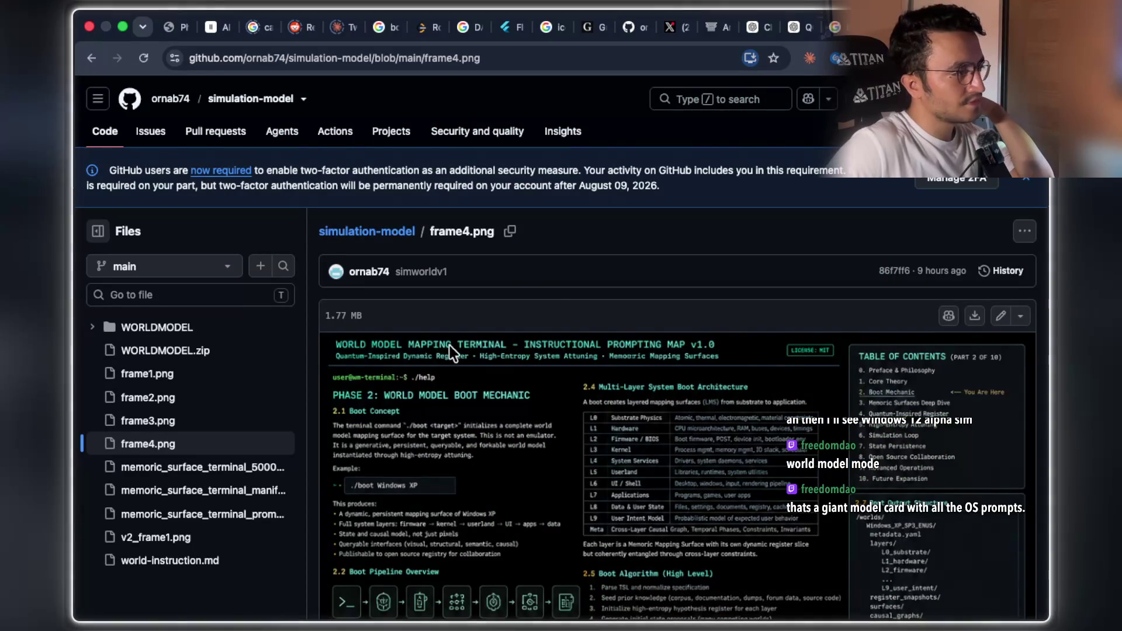
scroll(577, 297, down, 5)
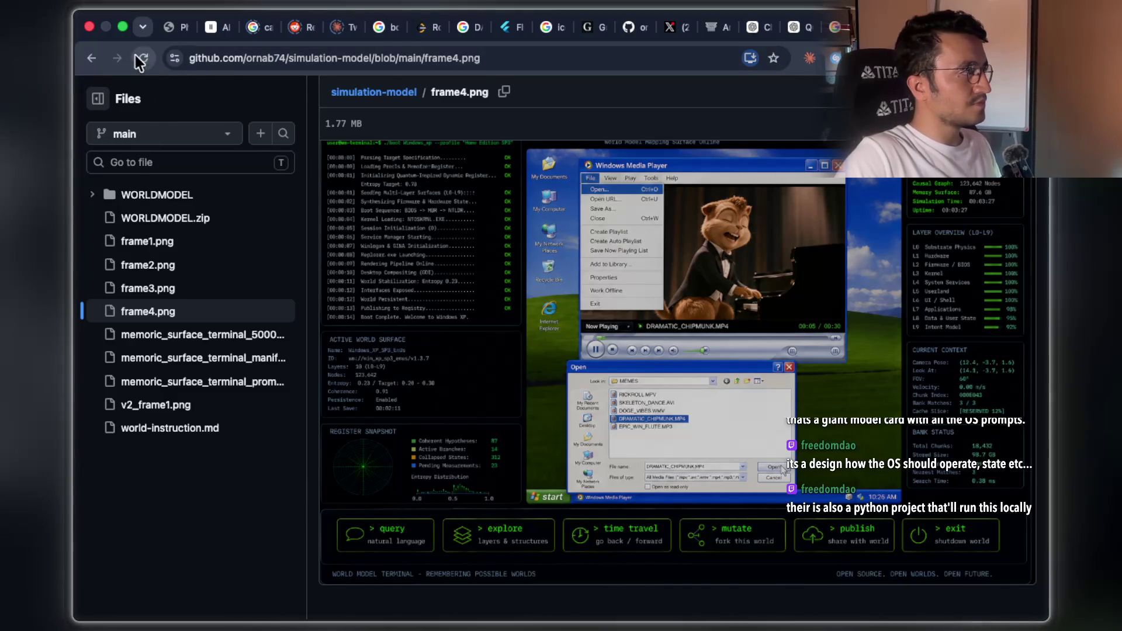
click(492, 58)
Trim the address to the repository owner's profile page and load it
click(515, 57)
drag(473, 59, 331, 61)
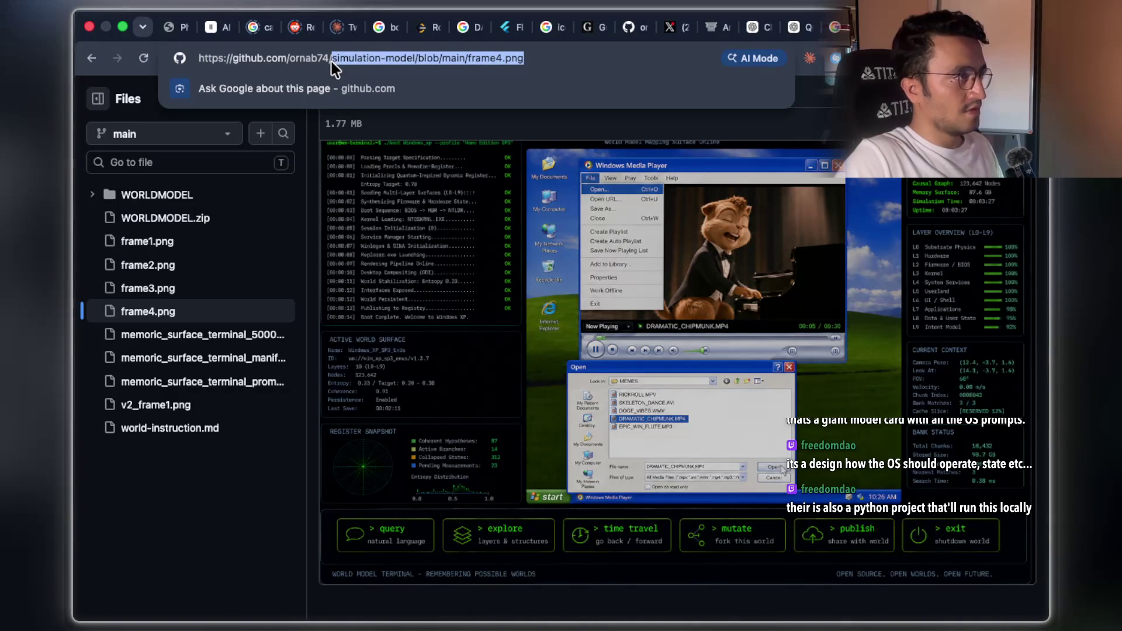
key(BackSpace)
key(Return)
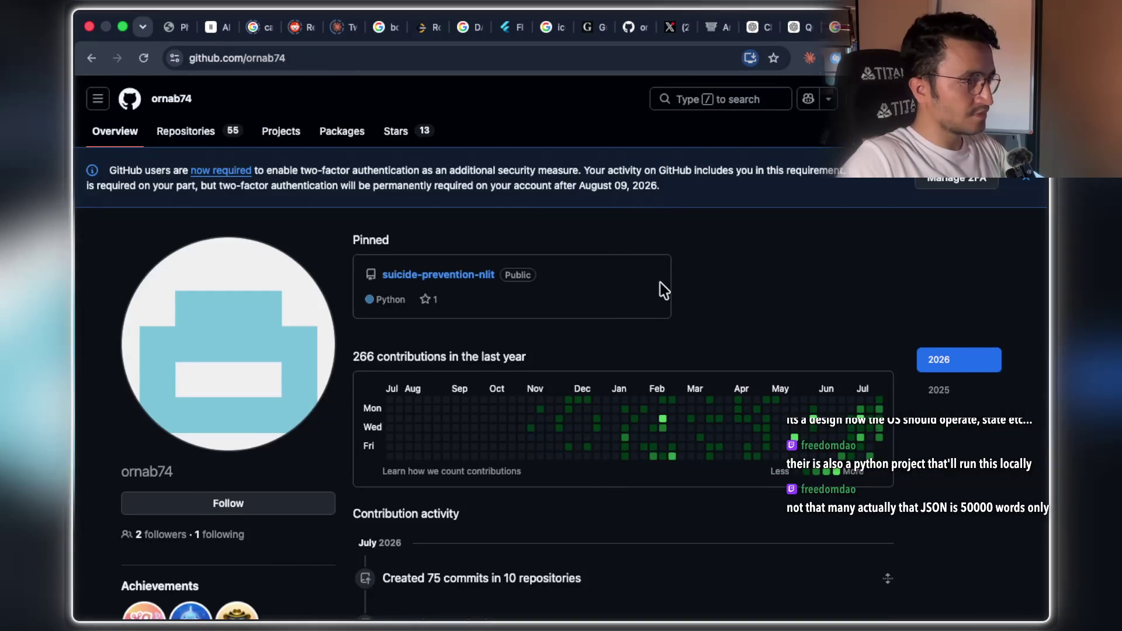
scroll(659, 288, down, 10)
scroll(659, 290, up, 10)
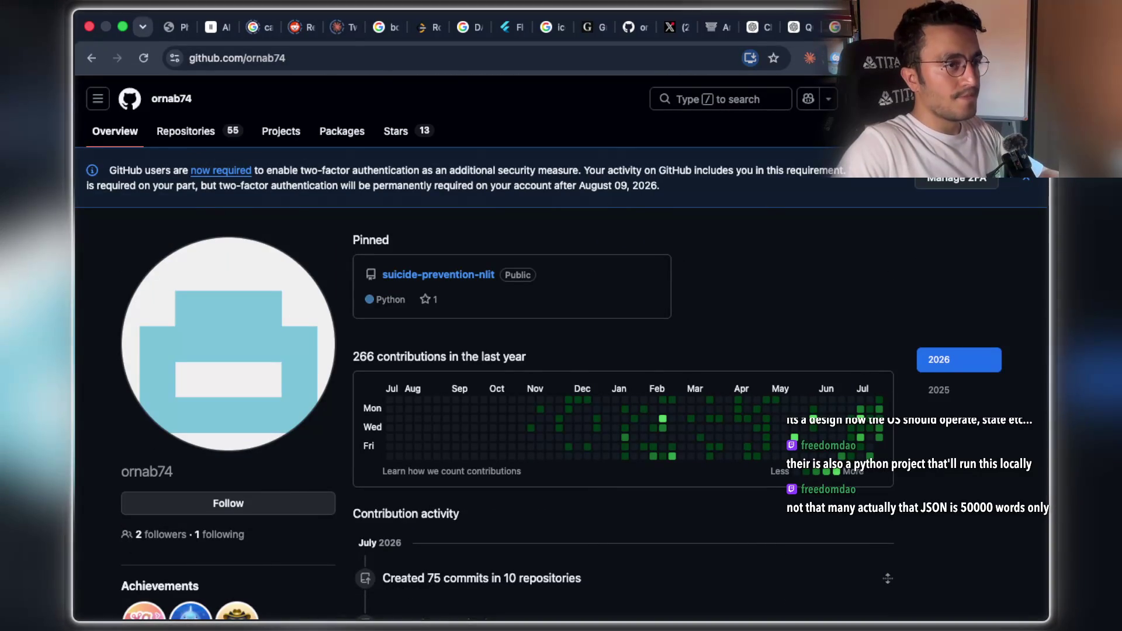
Bookmark the profile page and switch to the shared ChatGPT conversation
click(773, 58)
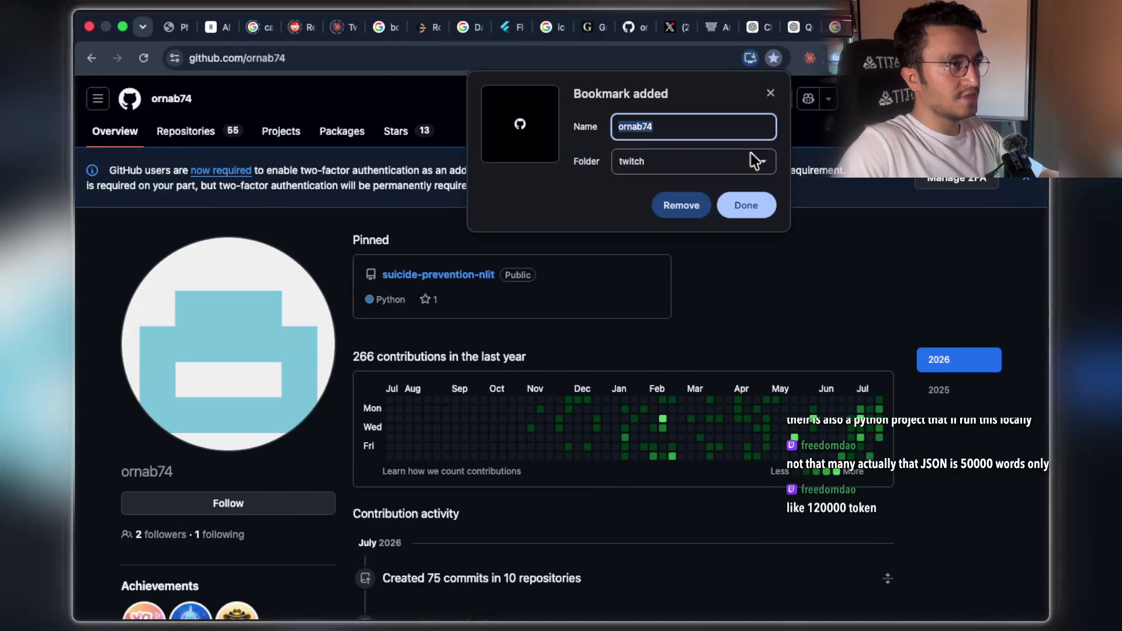
click(746, 205)
key(ctrl+Tab)
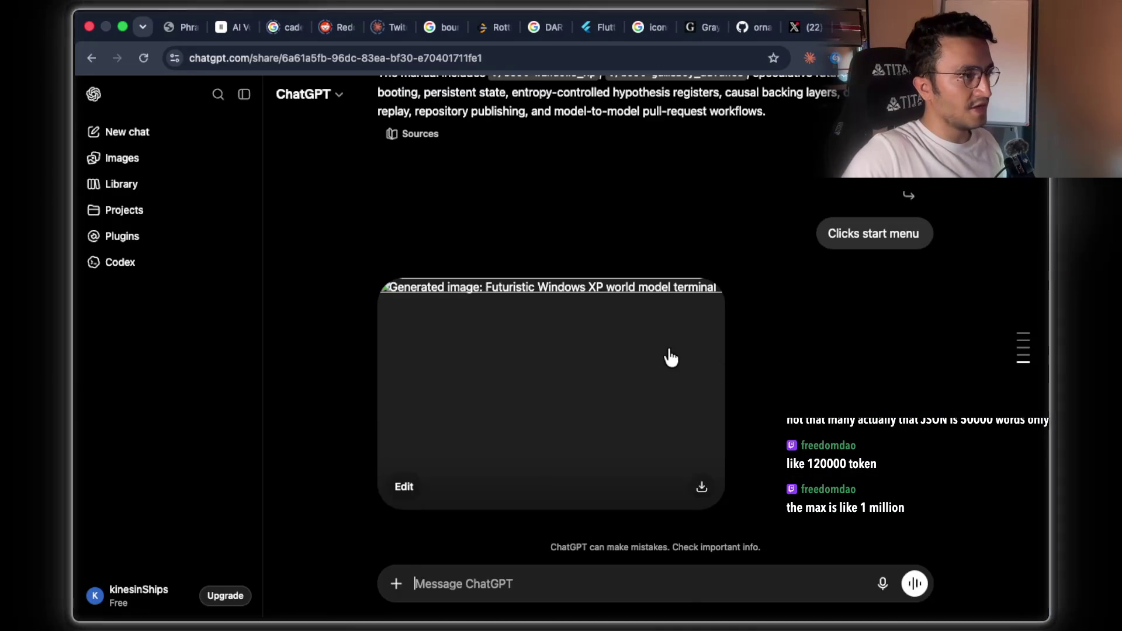
Scroll through the ChatGPT chat and the Arena NEXUS website preview
scroll(669, 359, up, 10)
scroll(667, 363, up, 3)
scroll(667, 363, down, 15)
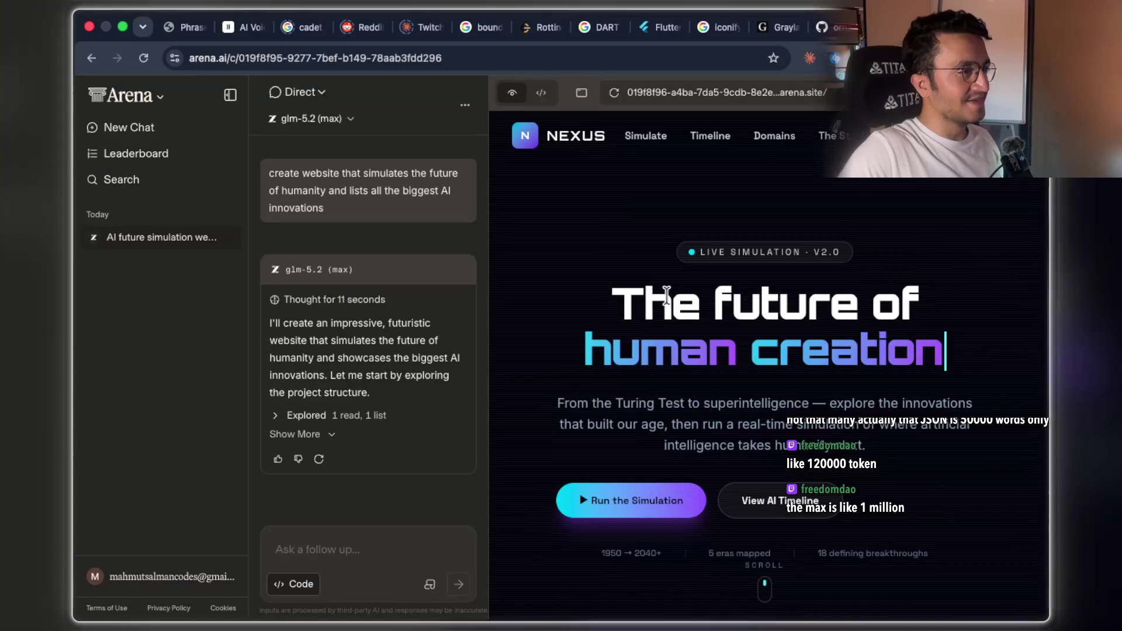
scroll(595, 372, down, 10)
scroll(623, 369, up, 7)
scroll(783, 266, up, 4)
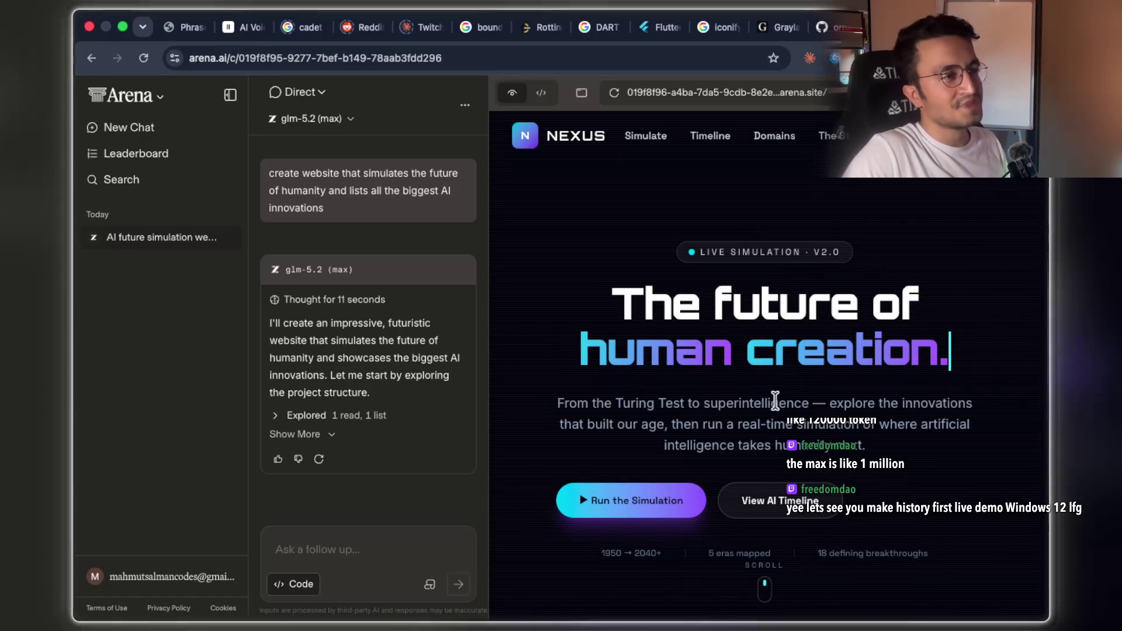
scroll(720, 336, down, 4)
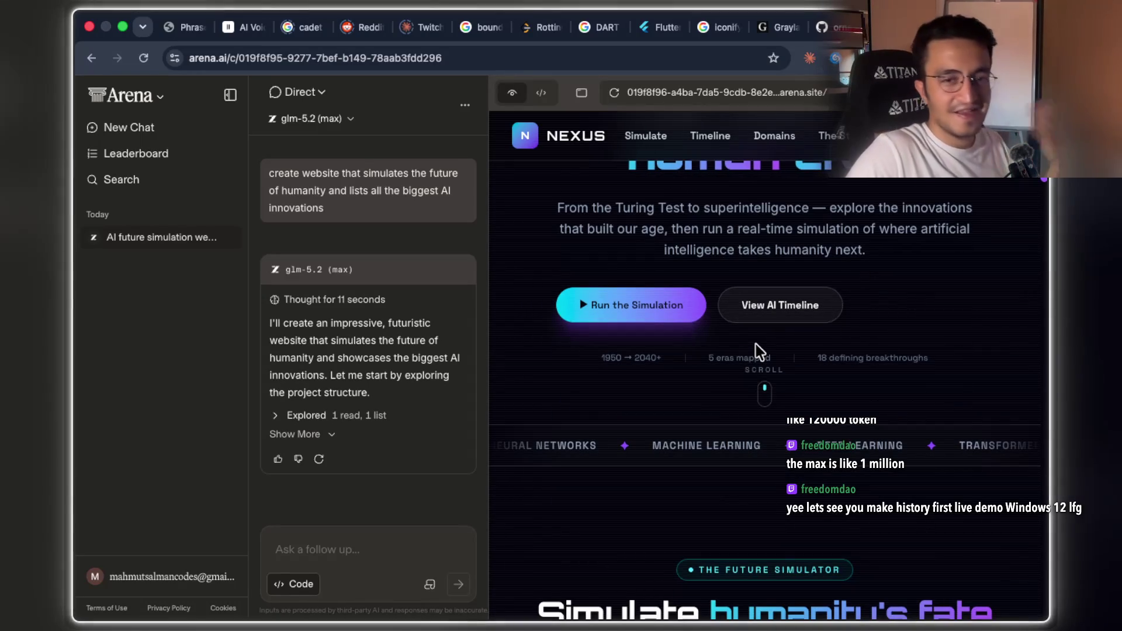
scroll(749, 341, down, 10)
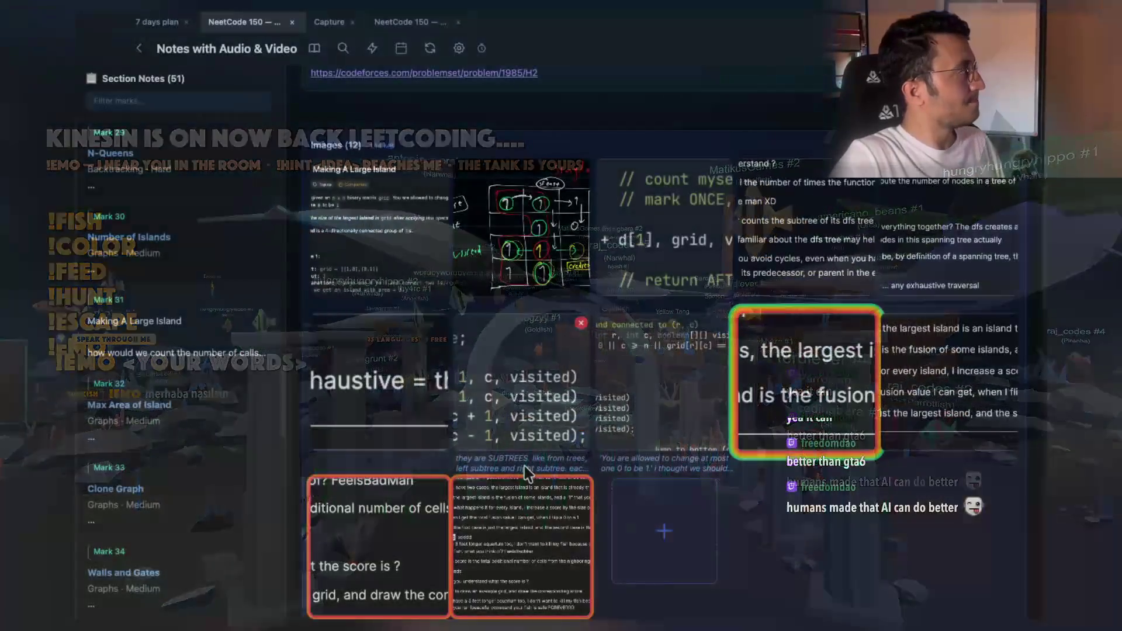
Step through Max Area of Island and Clone Graph to Walls and Gates, viewing its code image enlarged
scroll(557, 403, up, 7)
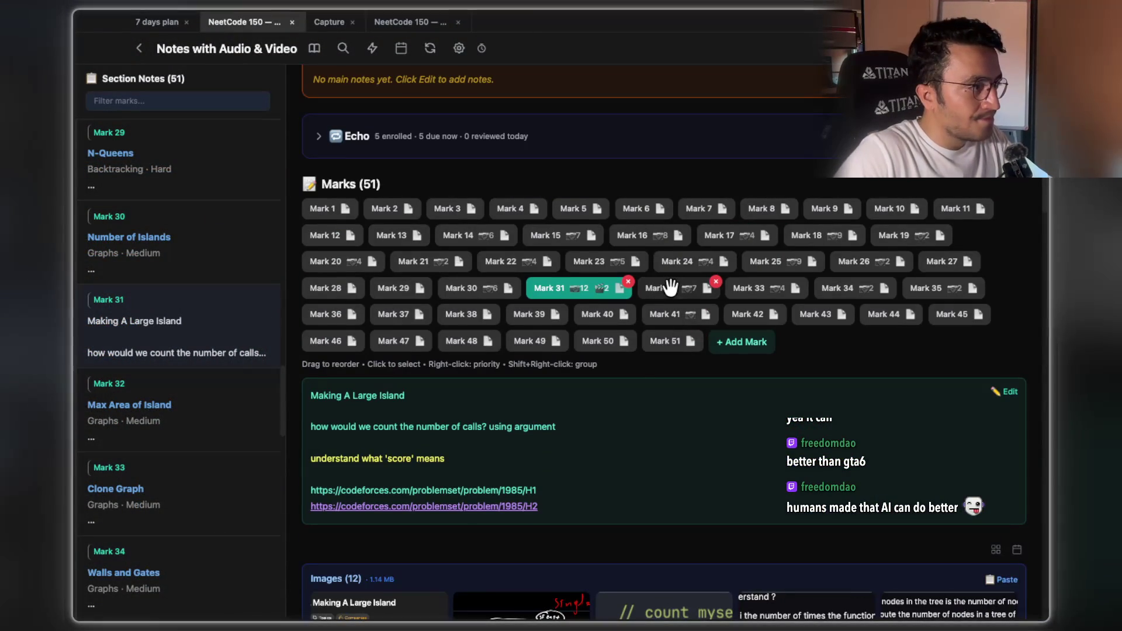
click(669, 288)
click(790, 288)
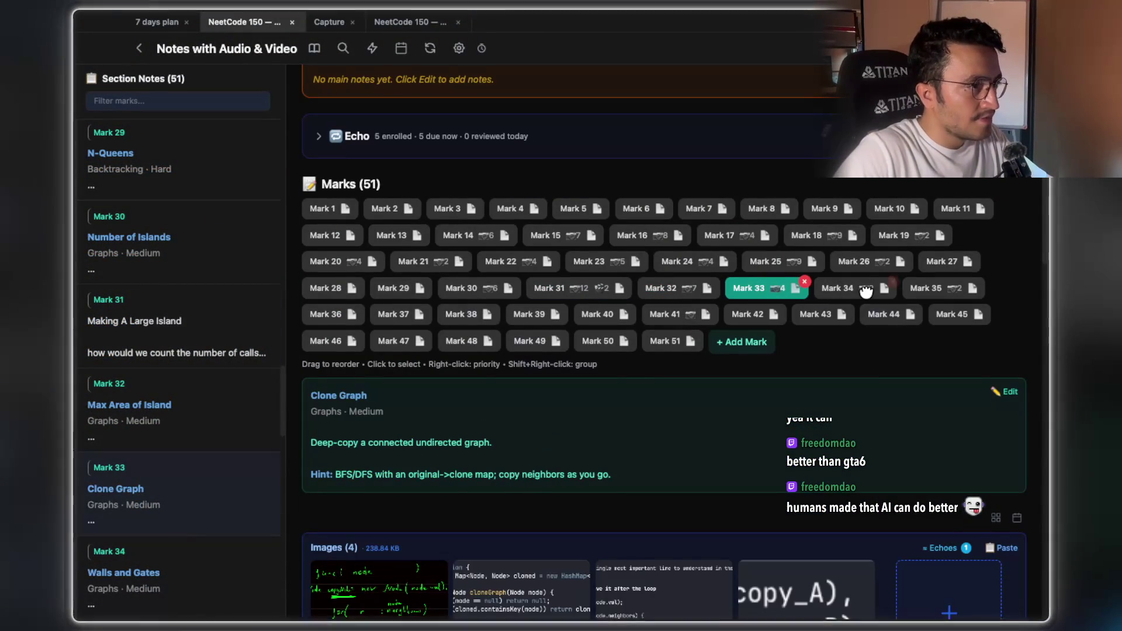
click(864, 288)
scroll(526, 373, down, 4)
click(529, 386)
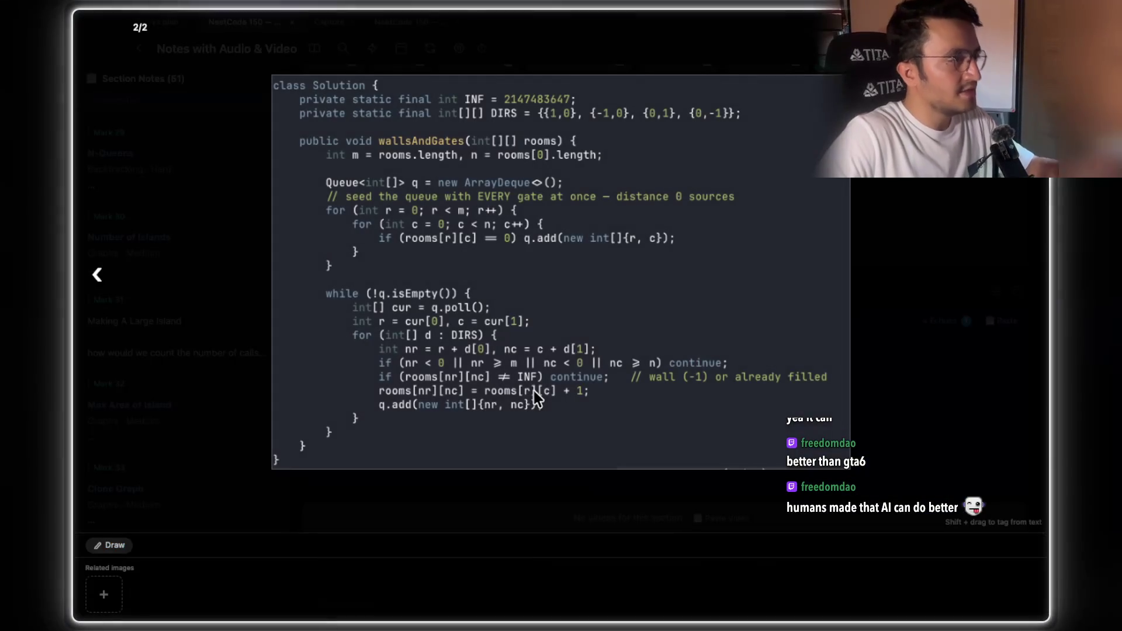
click(928, 368)
Show the Rotting Oranges mark and enlarge its code image
scroll(830, 351, up, 5)
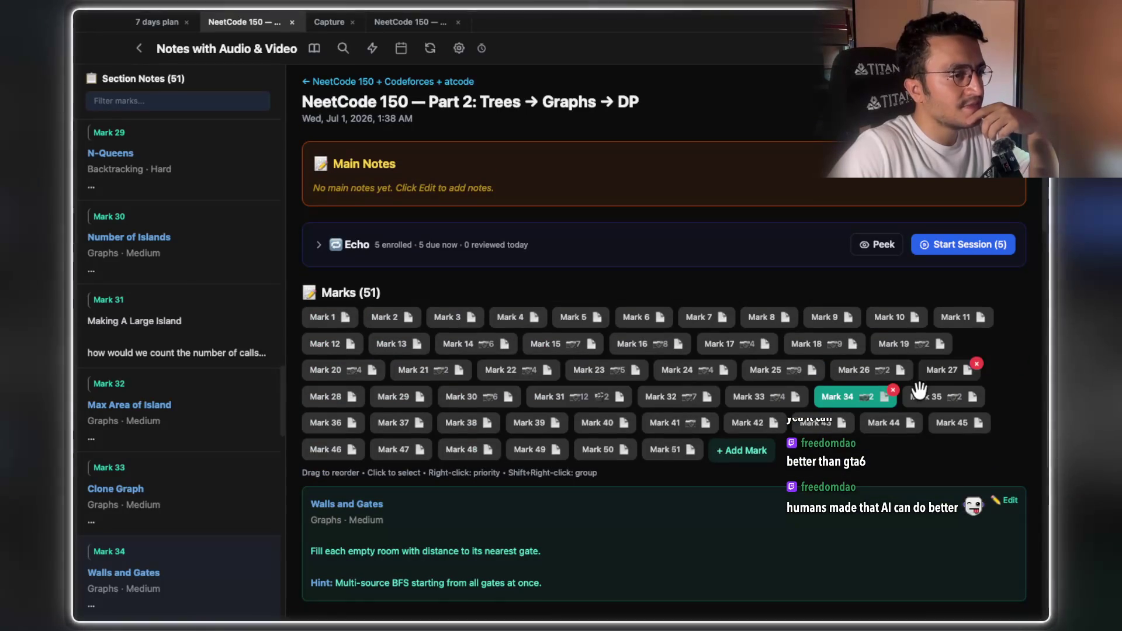
click(921, 398)
scroll(564, 354, down, 4)
click(545, 454)
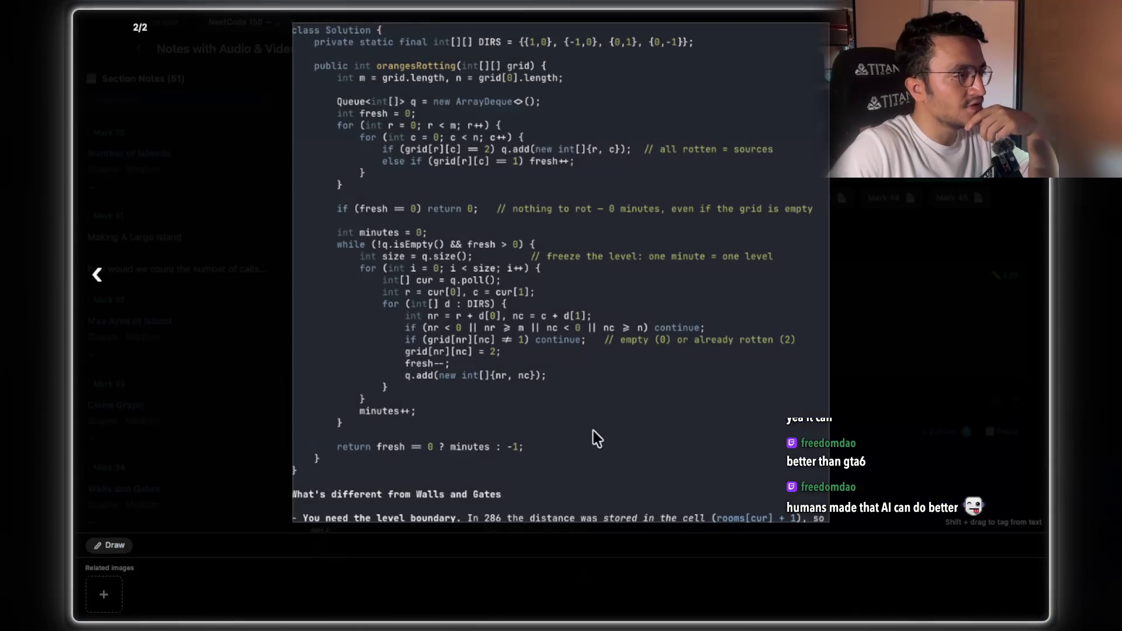
right_click(552, 244)
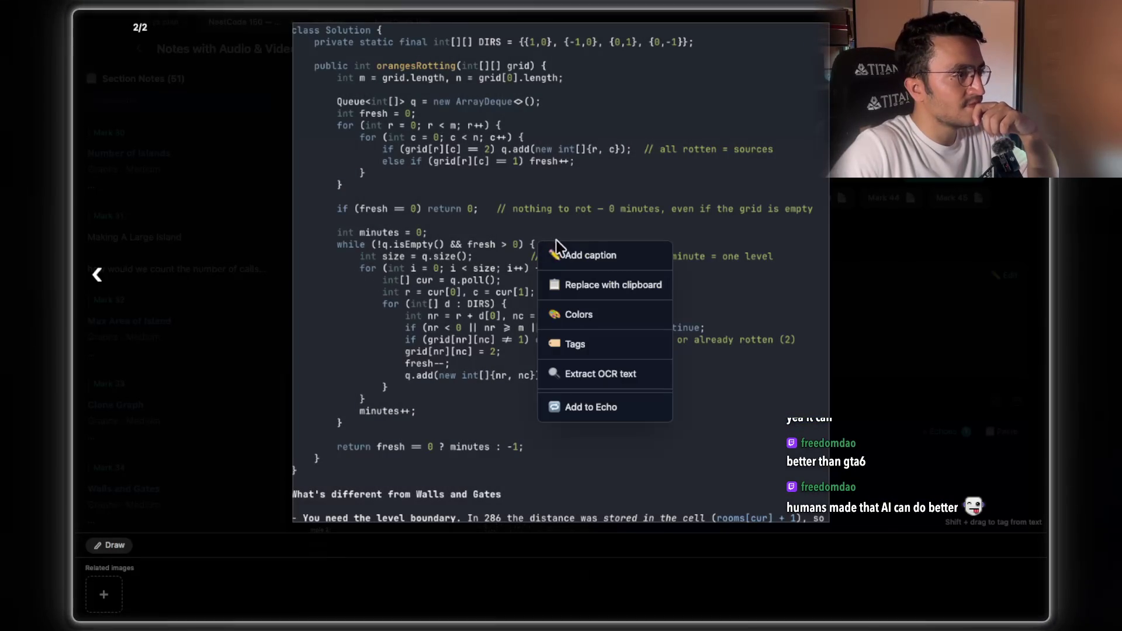
click(609, 420)
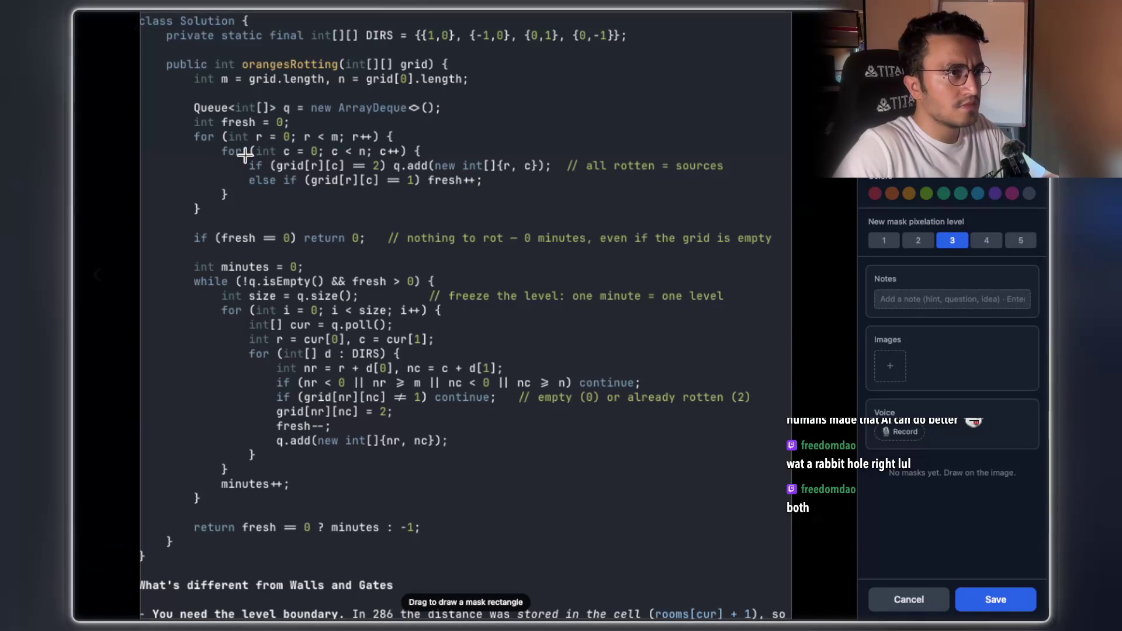
mouse_move(240, 155)
mouse_down()
mouse_move(483, 189)
mouse_move(512, 176)
mouse_up()
click(919, 608)
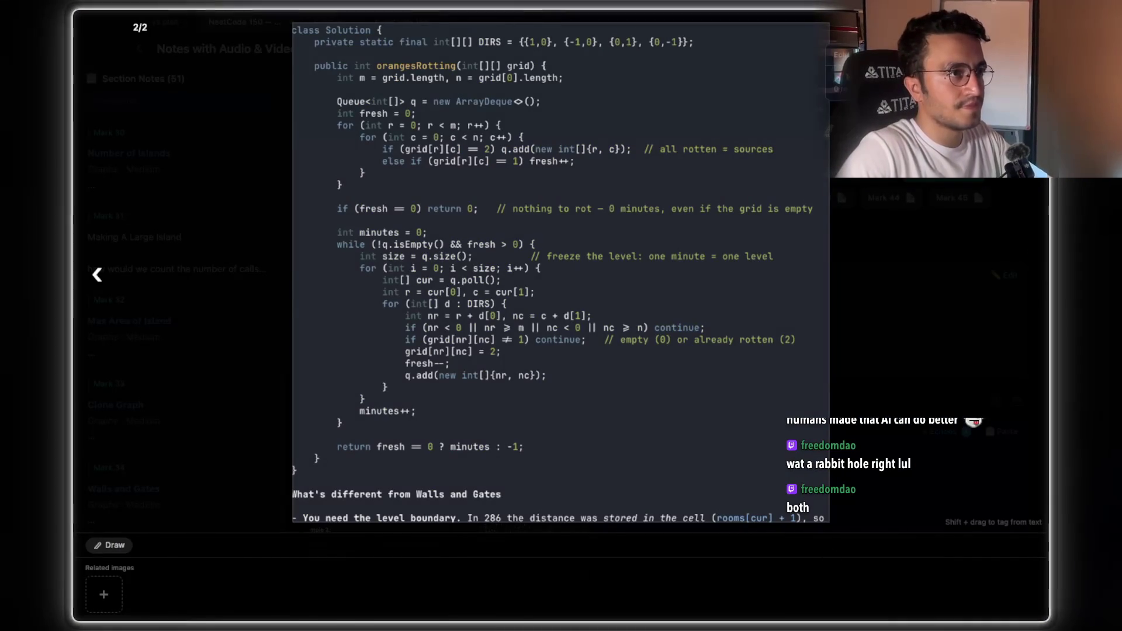
Enlarge the Rotting Oranges code image to read its full BFS solution
click(570, 361)
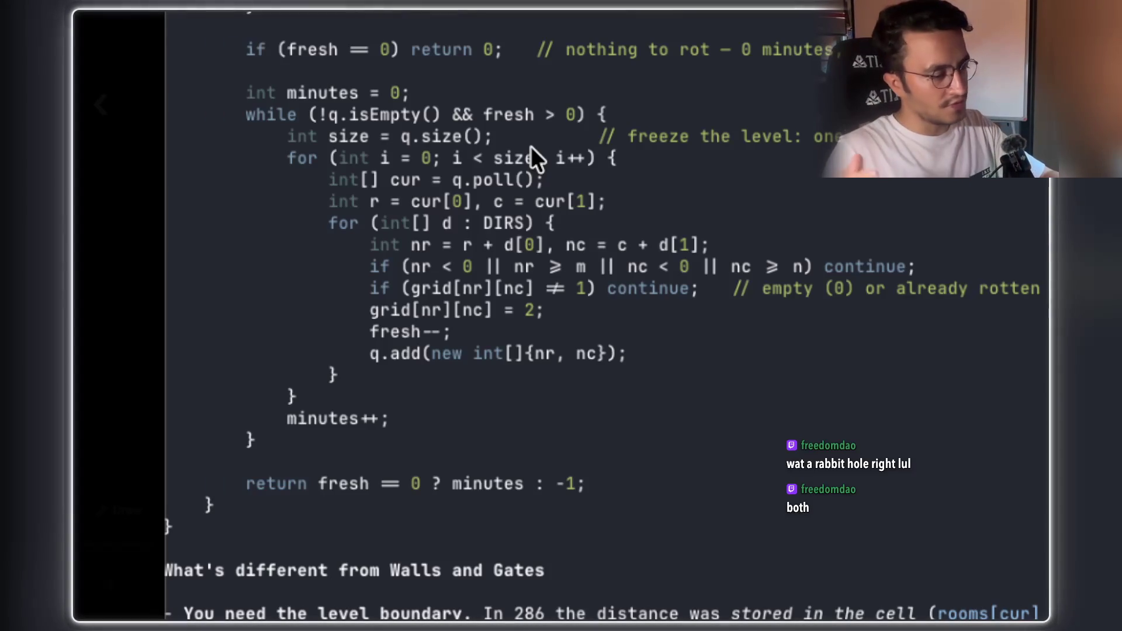
scroll(557, 93, right, 5)
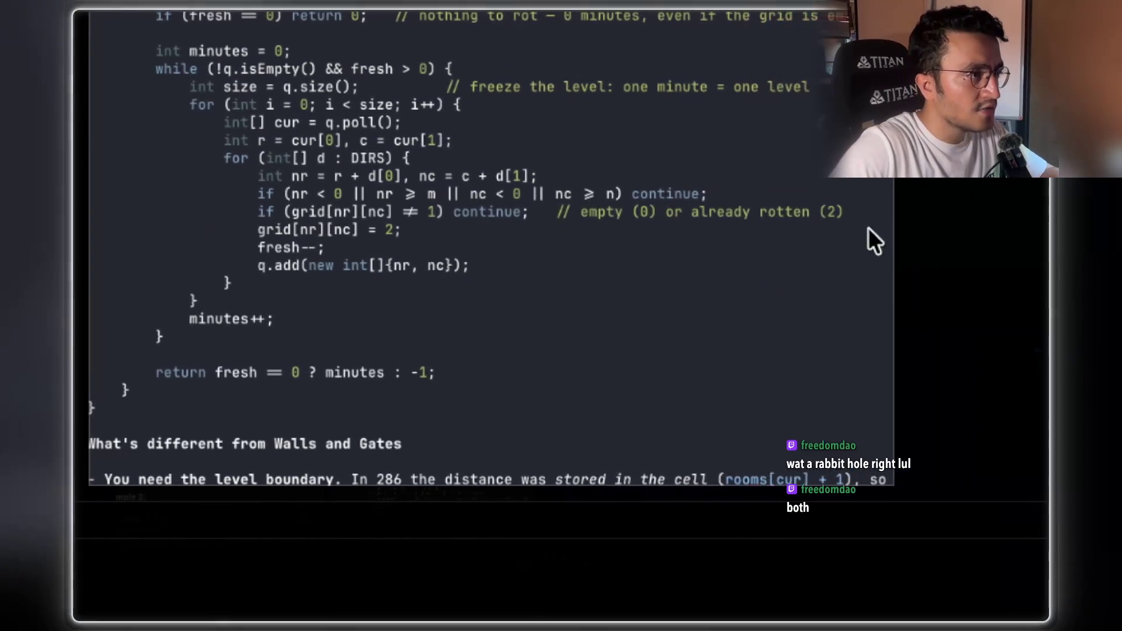
Close the enlarged image and move from Mark 33 Clone Graph to Mark 32 Max Area of Island
click(841, 170)
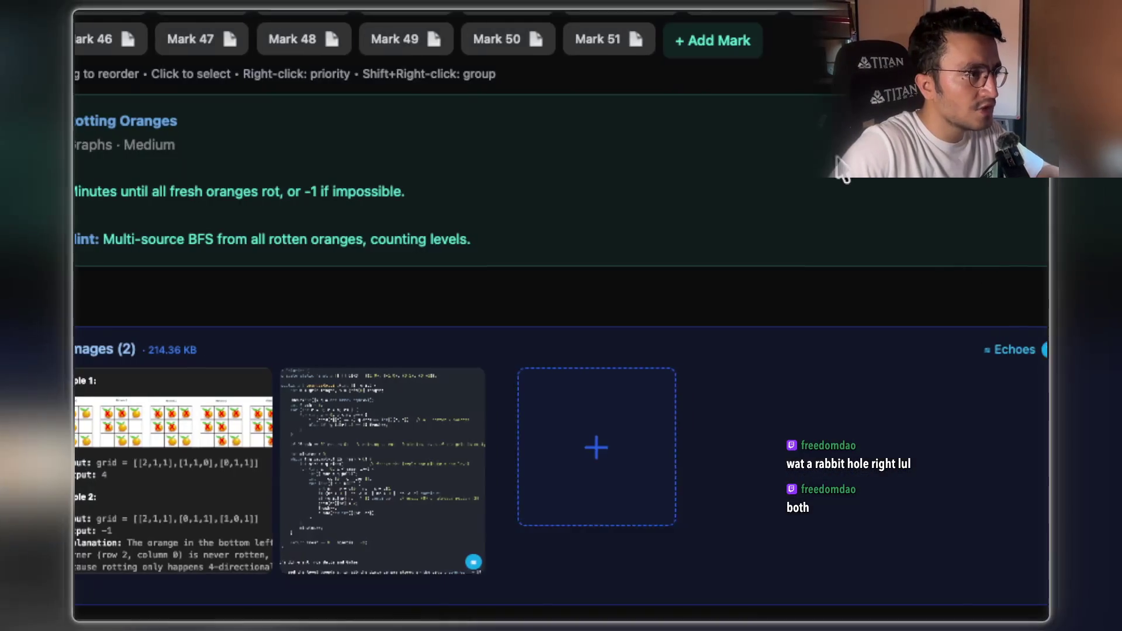
click(696, 58)
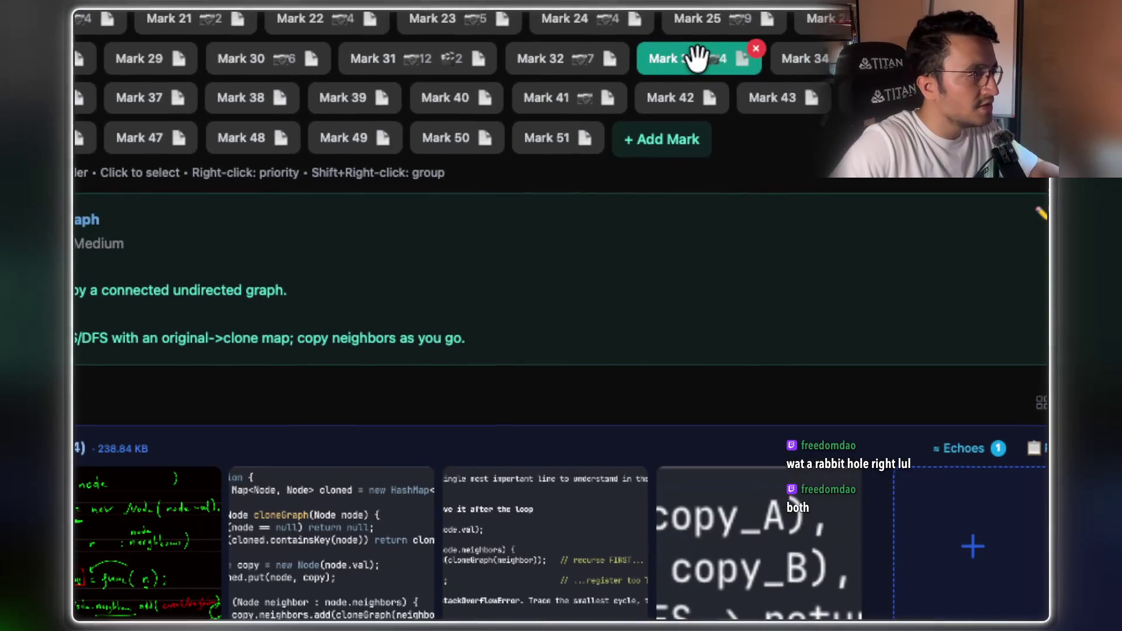
click(555, 61)
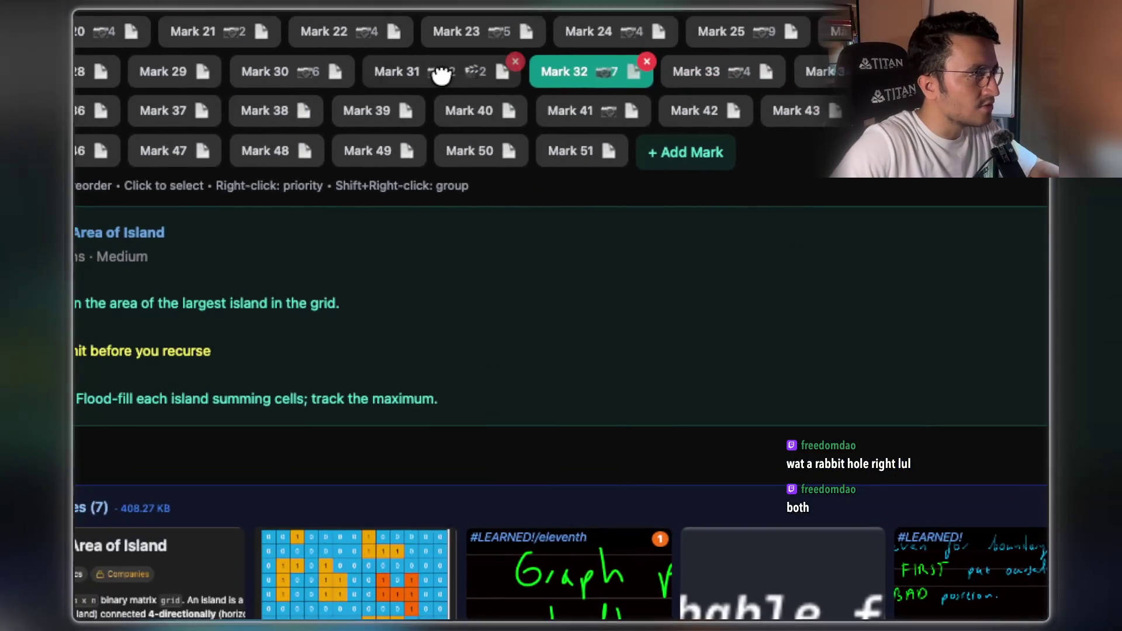